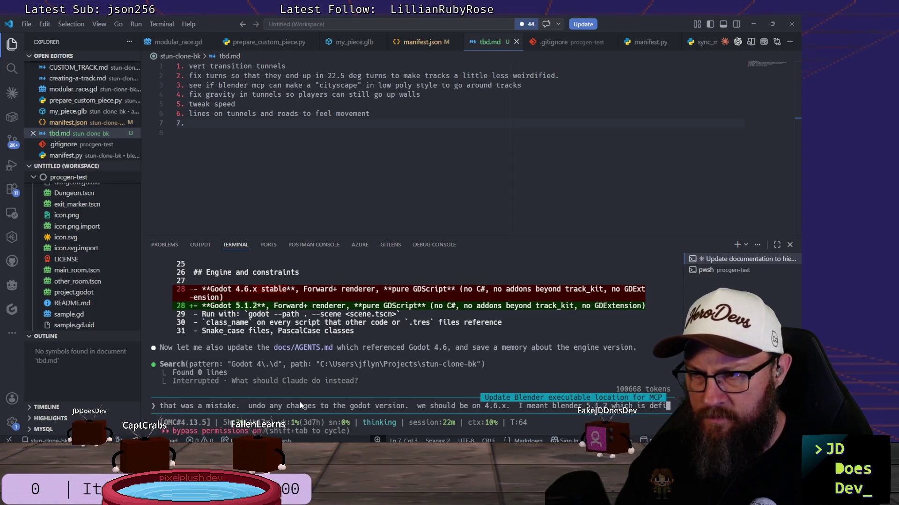
{"action": "type", "text": "definitely installed"}
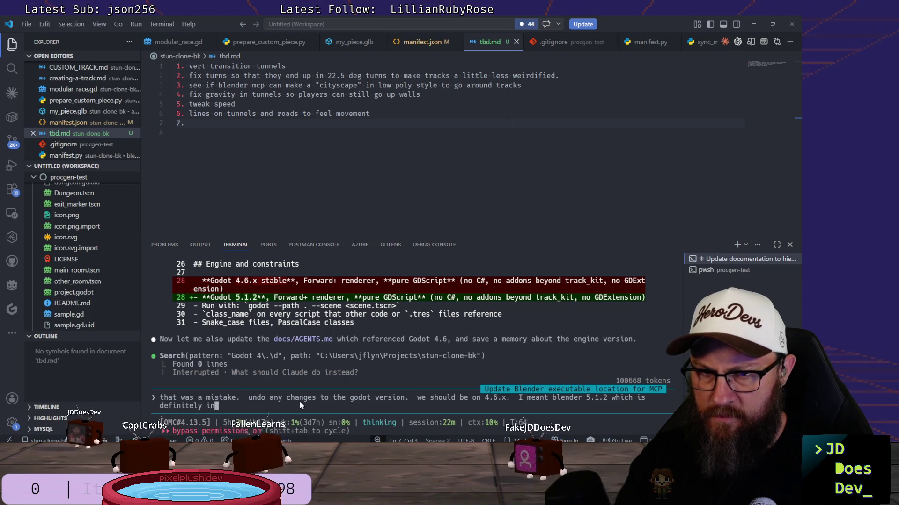
- Submit the AGENTS.md correction (Godot 4.6.x, Blender 5.1.2) to the agent and switch windows
{"action": "key", "text": "Return"}
{"action": "key", "text": "alt+Tab"}
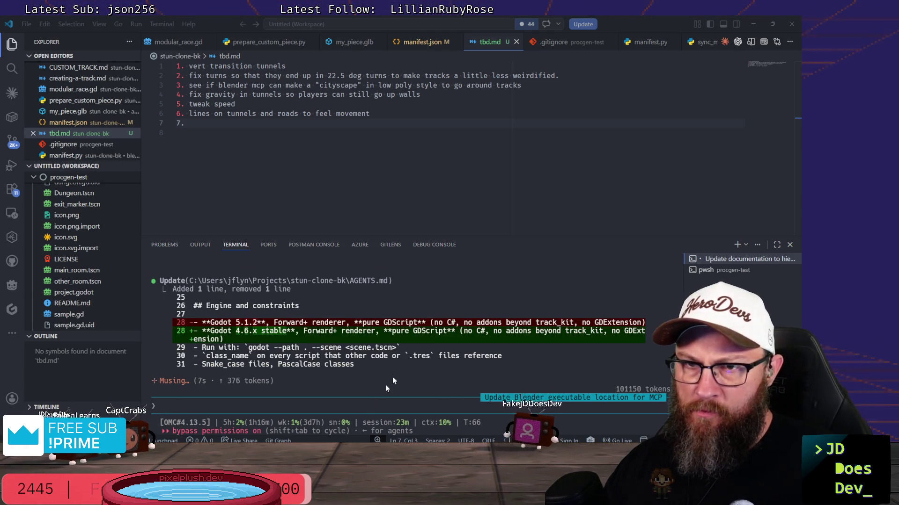
{"action": "scroll", "coordinate": [407, 344], "scroll_direction": "up", "scroll_amount": 3}
{"action": "scroll", "coordinate": [433, 317], "scroll_direction": "down", "scroll_amount": 1}
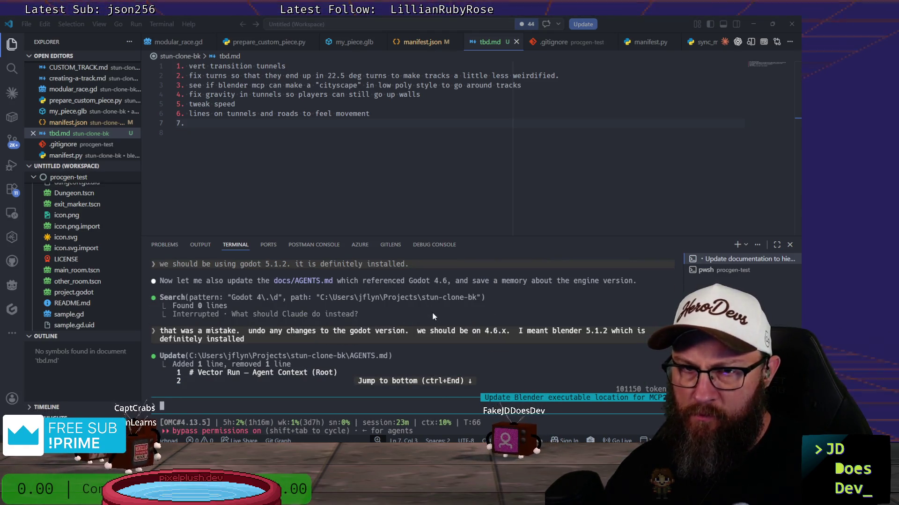
{"action": "scroll", "coordinate": [513, 328], "scroll_direction": "down", "scroll_amount": 1}
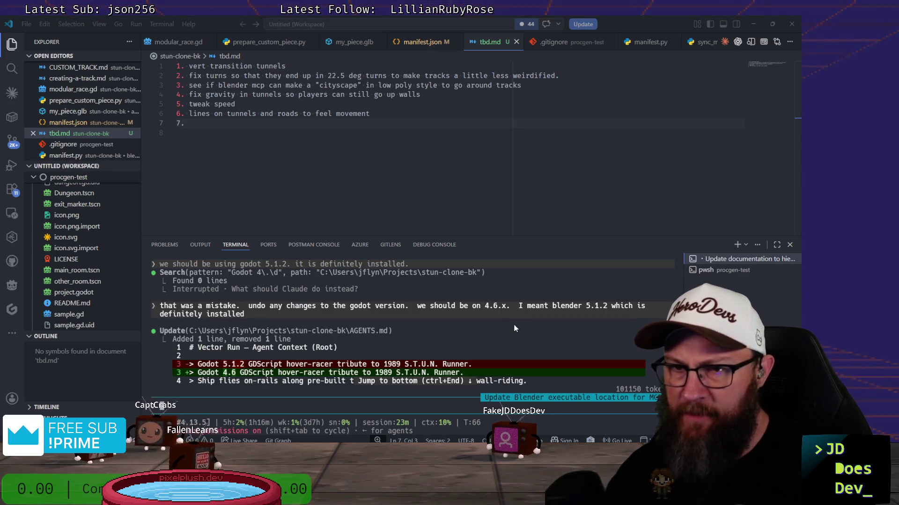
{"action": "scroll", "coordinate": [514, 327], "scroll_direction": "down", "scroll_amount": 1}
{"action": "scroll", "coordinate": [514, 328], "scroll_direction": "down", "scroll_amount": 1}
{"action": "scroll", "coordinate": [514, 327], "scroll_direction": "down", "scroll_amount": 1}
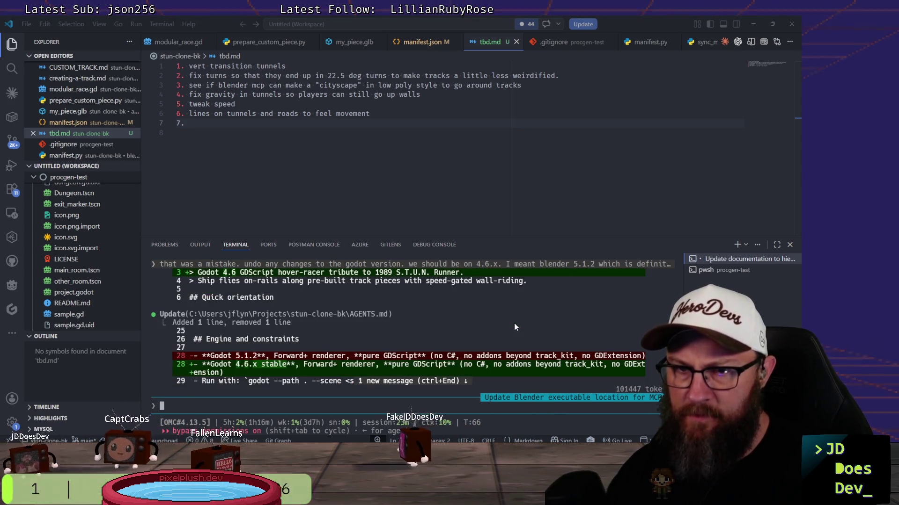
{"action": "scroll", "coordinate": [515, 327], "scroll_direction": "down", "scroll_amount": 1}
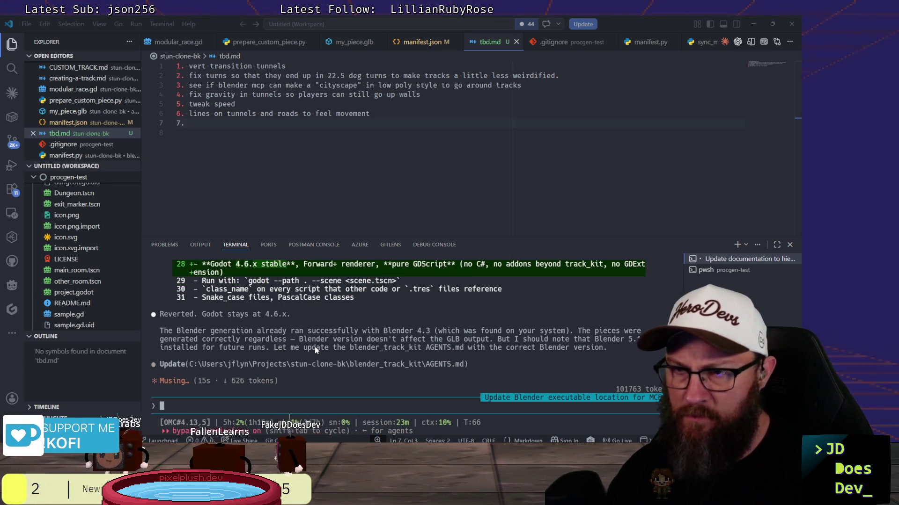
{"action": "scroll", "coordinate": [520, 313], "scroll_direction": "up", "scroll_amount": 1}
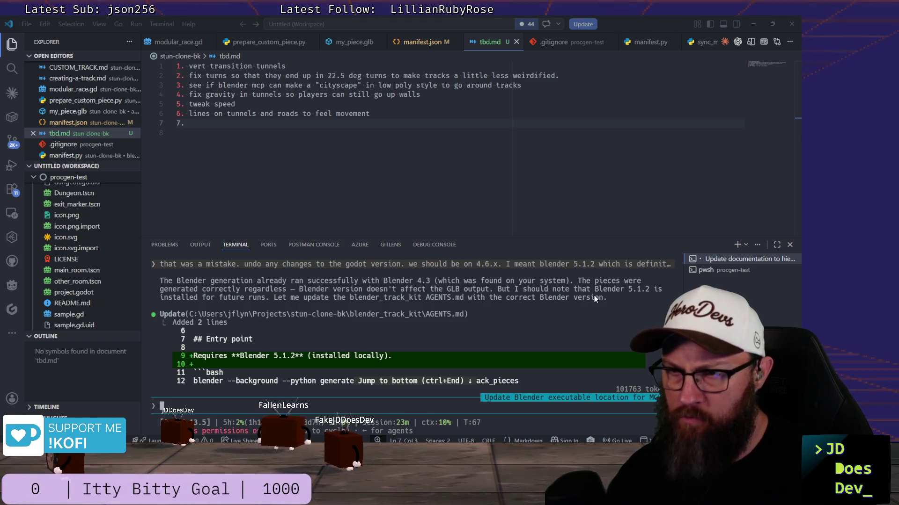
{"action": "scroll", "coordinate": [595, 311], "scroll_direction": "down", "scroll_amount": 1}
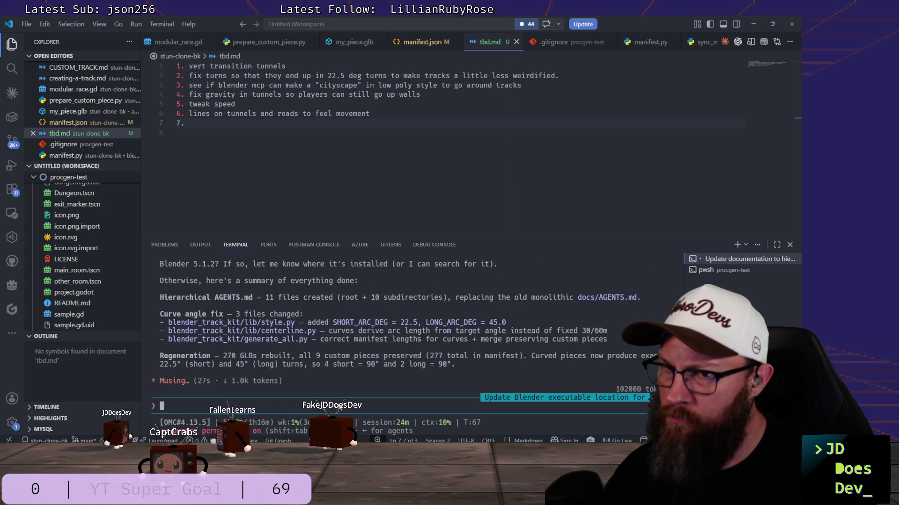
- Run blender in the pwsh procgen-test terminal, find it unrecognized, and bring up the launcher search
{"action": "left_click", "coordinate": [723, 270]}
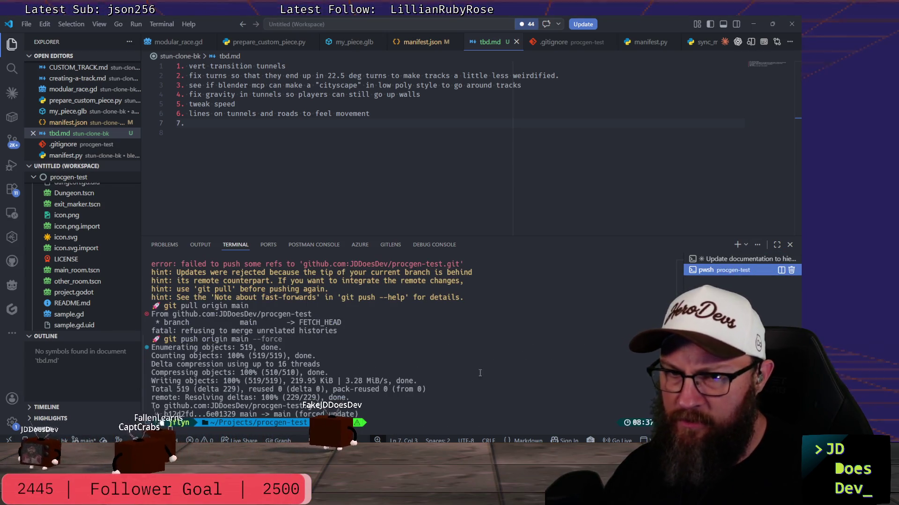
{"action": "type", "text": "blender"}
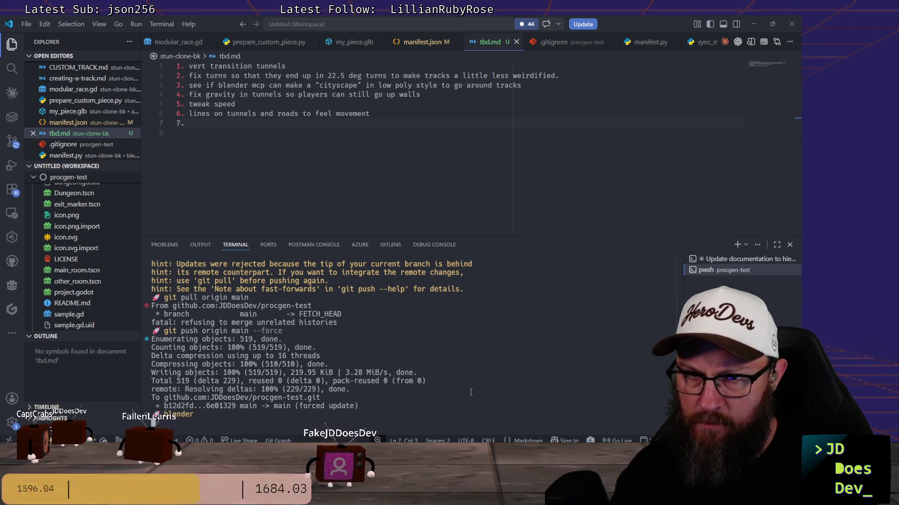
{"action": "key", "text": "Return"}
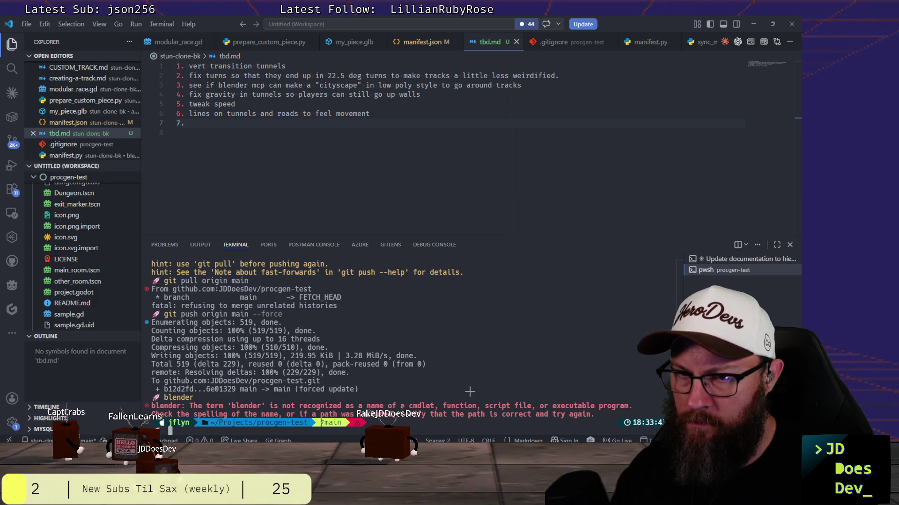
{"action": "key", "text": "super+alt+space"}
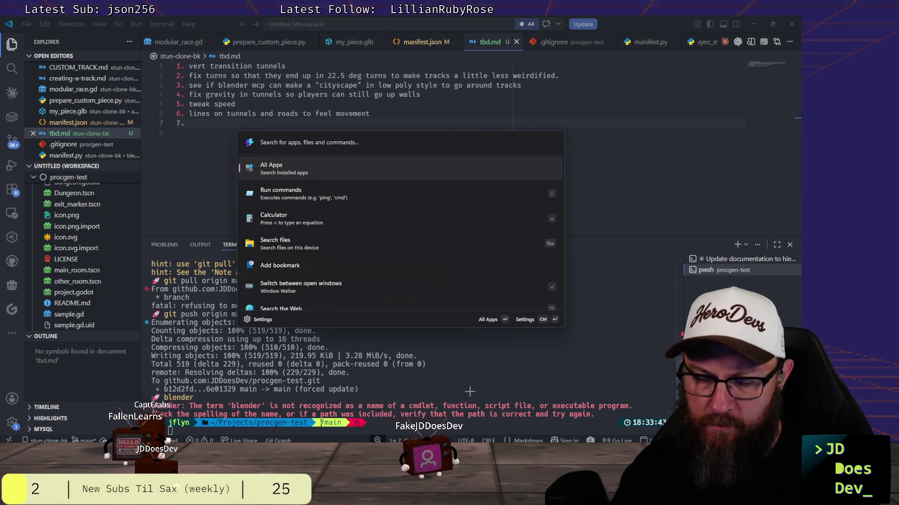
{"action": "type", "text": "envi"}
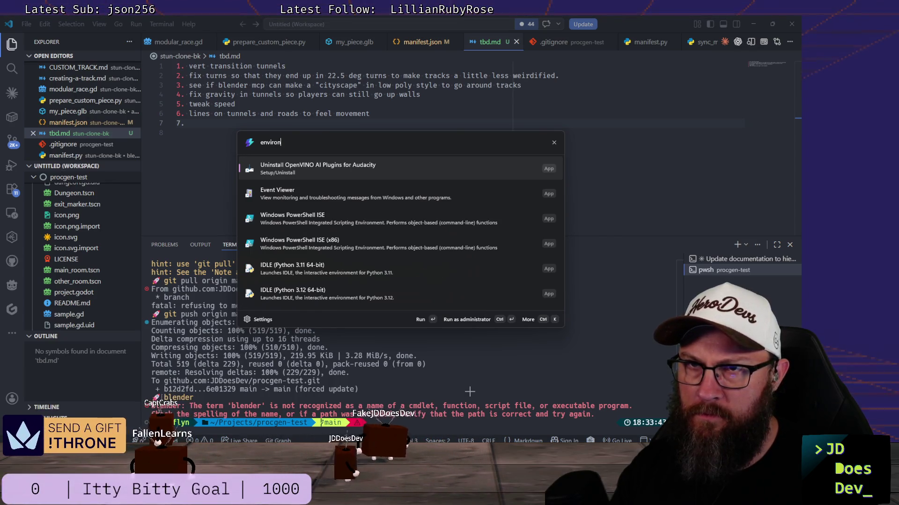
{"action": "type", "text": "ron"}
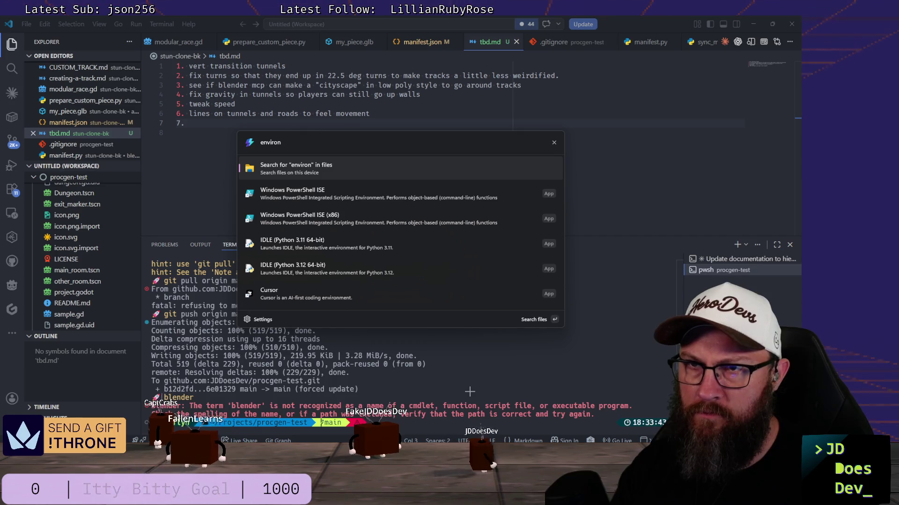
{"action": "type", "text": "ment"}
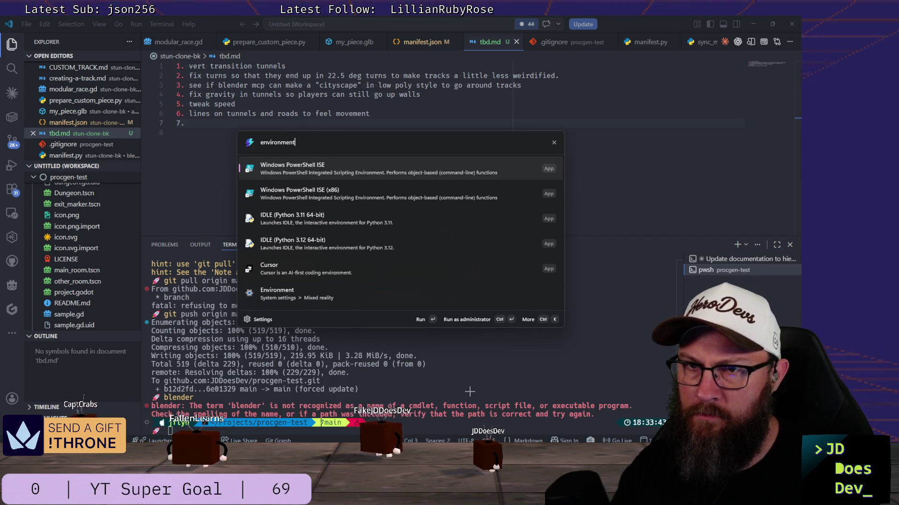
- Search Windows Start for 'environment' and choose Edit the system environment variables
{"action": "key", "text": "super"}
{"action": "type", "text": "envi"}
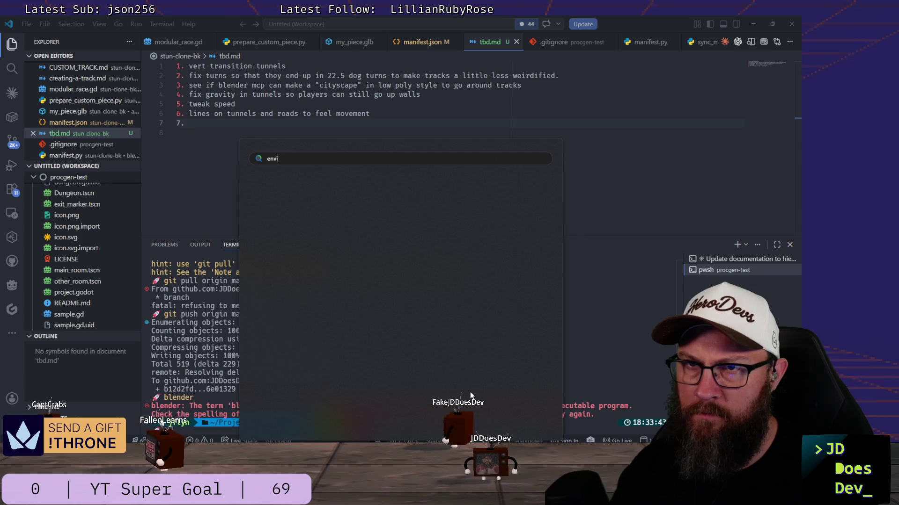
{"action": "type", "text": "ronment"}
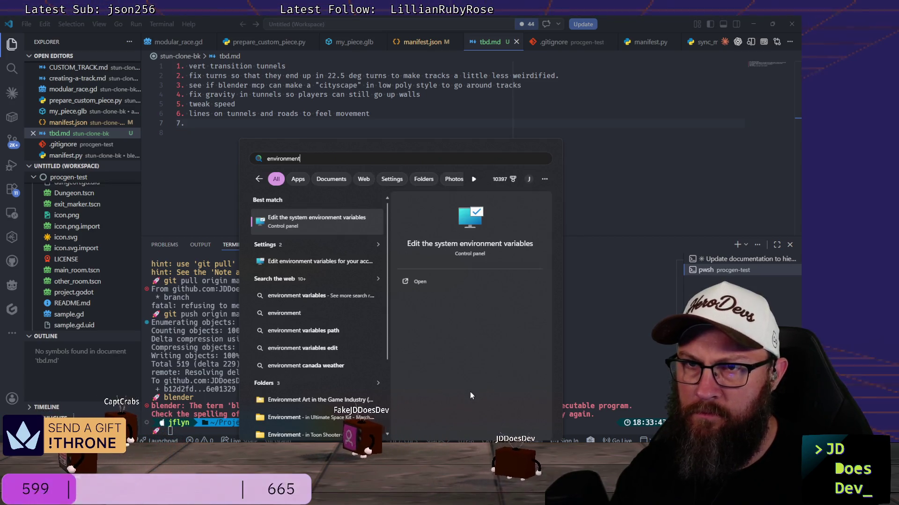
{"action": "left_click", "coordinate": [329, 224]}
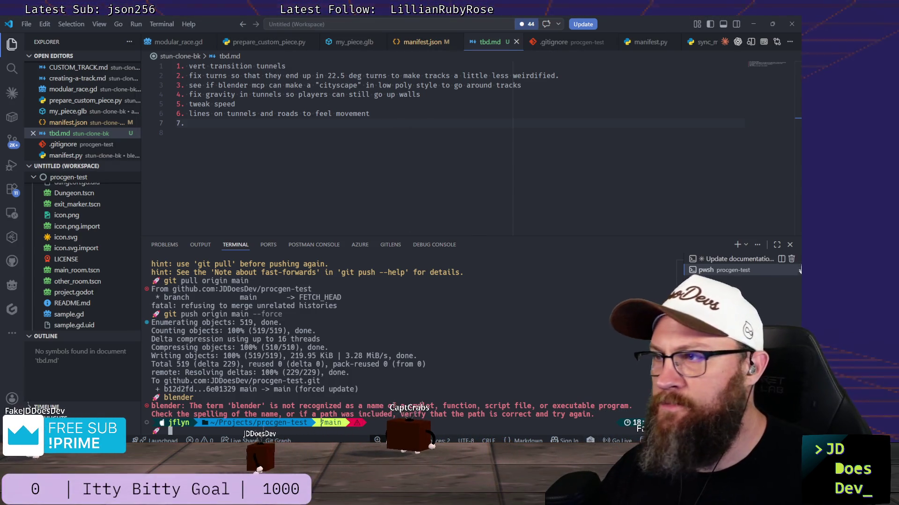
- Ask the agent session to locate Blender 5, then bring up the Godot builds folder window
{"action": "left_click", "coordinate": [724, 259]}
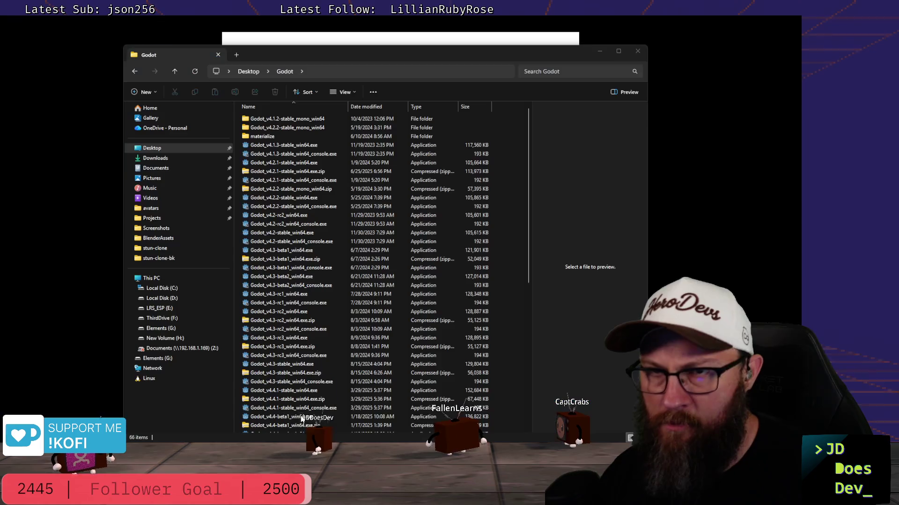
{"action": "left_click", "coordinate": [301, 407]}
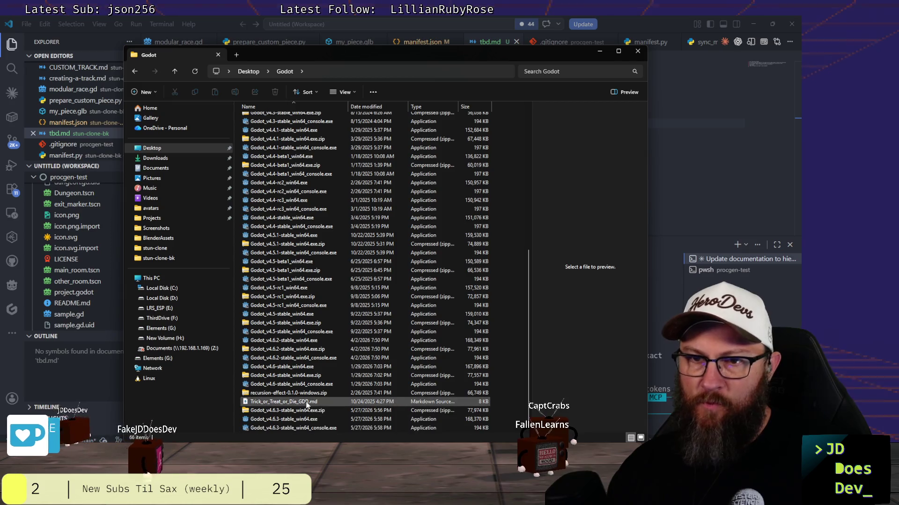
- Launch Godot_v4.6.3-stable_win64.exe and allow it past the SmartScreen warning
{"action": "left_click", "coordinate": [279, 419]}
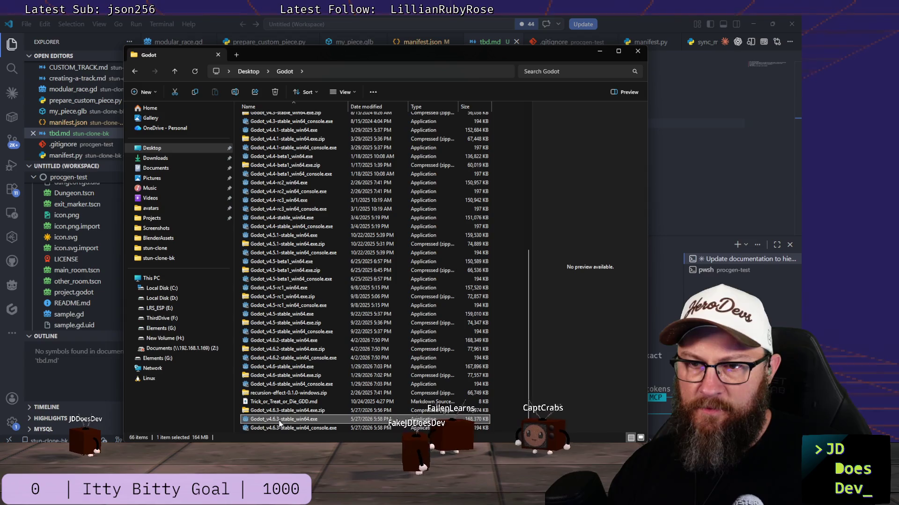
{"action": "double_click", "coordinate": [279, 419]}
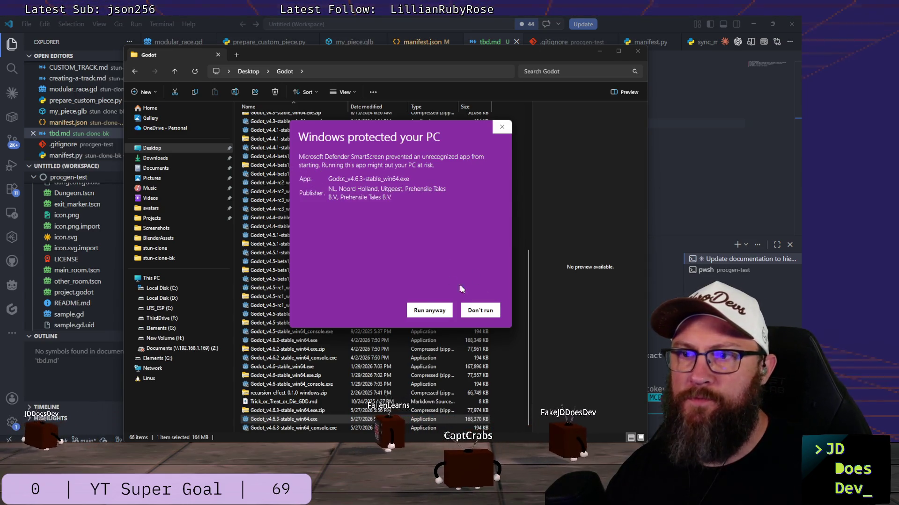
{"action": "left_click", "coordinate": [429, 314]}
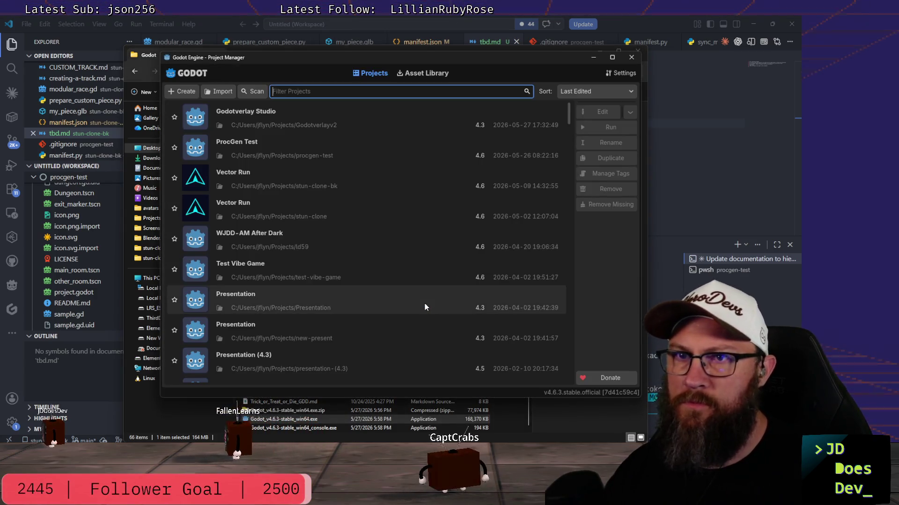
- Open the Vector Run project from the Project Manager into the editor
{"action": "double_click", "coordinate": [266, 173]}
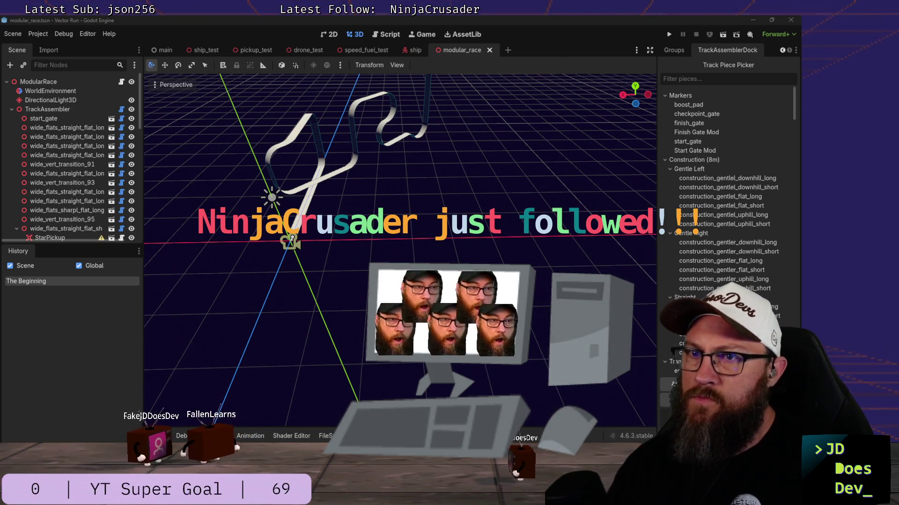
- Orbit and zoom around the modular_race track, framing the start_gate piece
{"action": "mouse_move", "coordinate": [383, 198]}
{"action": "middle_mouse_down"}
{"action": "mouse_move", "coordinate": [429, 159]}
{"action": "mouse_move", "coordinate": [322, 176]}
{"action": "mouse_move", "coordinate": [397, 188]}
{"action": "middle_mouse_up"}
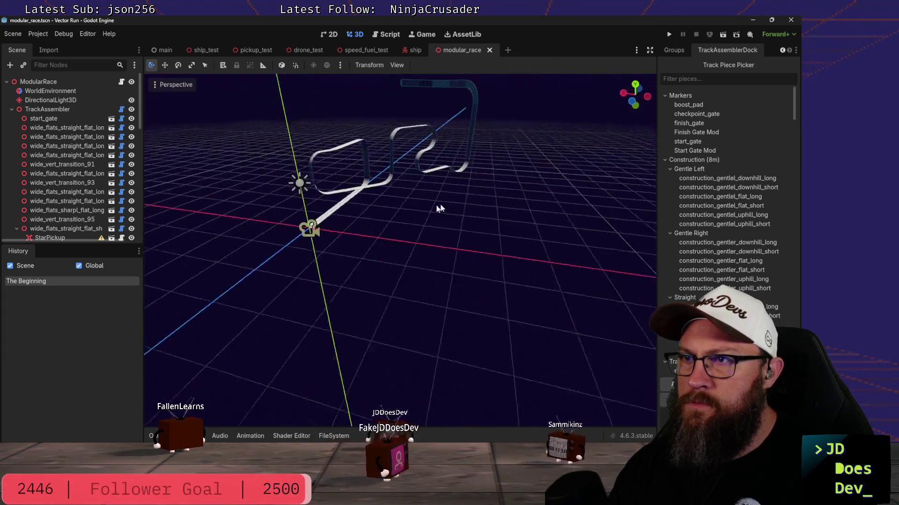
{"action": "scroll", "coordinate": [397, 189], "scroll_direction": "down", "scroll_amount": 2}
{"action": "scroll", "coordinate": [396, 184], "scroll_direction": "up", "scroll_amount": 1}
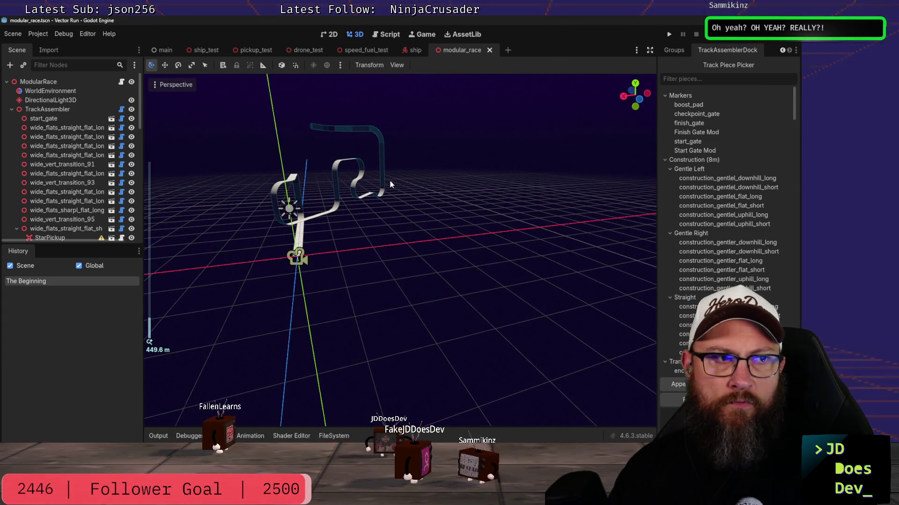
{"action": "scroll", "coordinate": [389, 181], "scroll_direction": "up", "scroll_amount": 1}
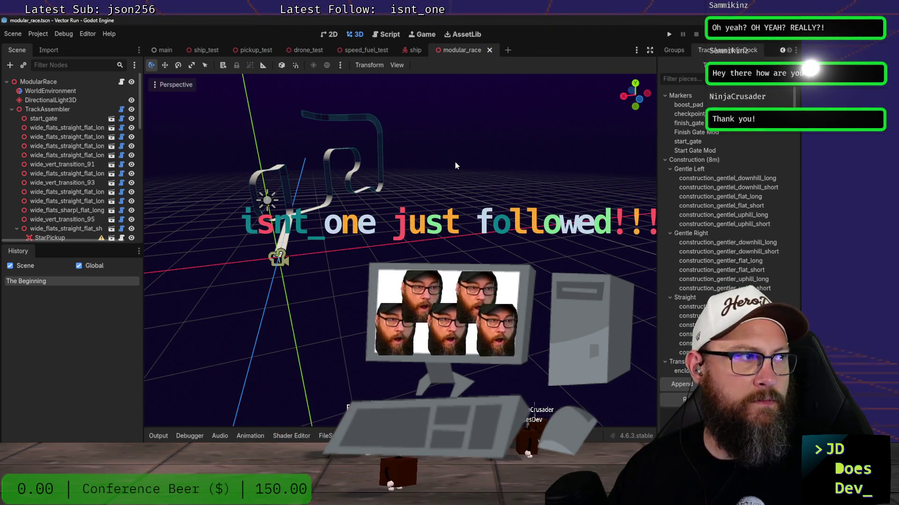
{"action": "middle_click_drag", "start_coordinate": [455, 161], "coordinate": [382, 164]}
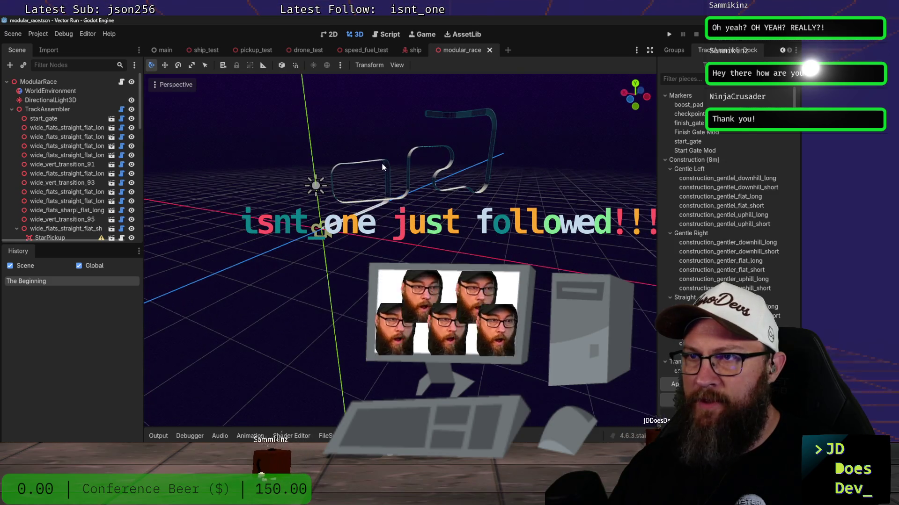
{"action": "mouse_move", "coordinate": [470, 135]}
{"action": "middle_mouse_down"}
{"action": "mouse_move", "coordinate": [493, 166]}
{"action": "mouse_move", "coordinate": [379, 187]}
{"action": "mouse_move", "coordinate": [442, 200]}
{"action": "mouse_move", "coordinate": [476, 171]}
{"action": "middle_mouse_up"}
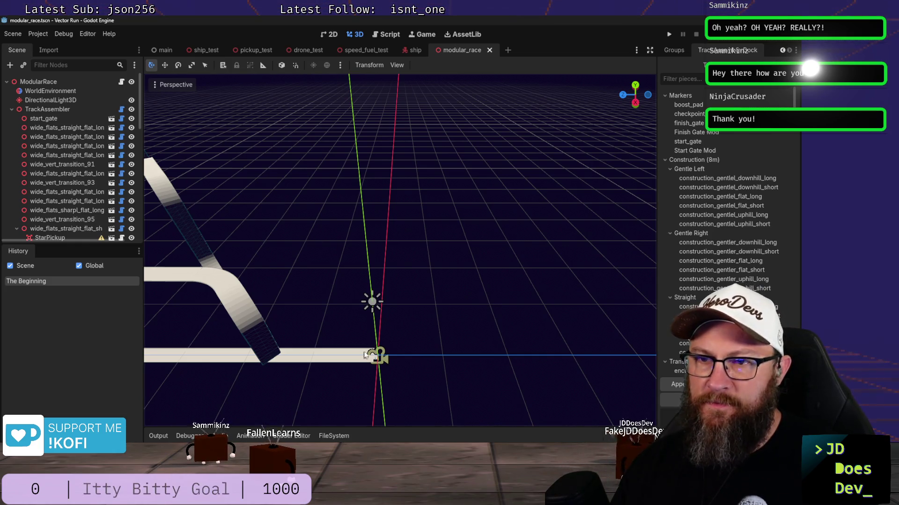
{"action": "scroll", "coordinate": [305, 349], "scroll_direction": "down", "scroll_amount": 5}
{"action": "mouse_move", "coordinate": [304, 350]}
{"action": "middle_mouse_down"}
{"action": "mouse_move", "coordinate": [466, 306]}
{"action": "mouse_move", "coordinate": [449, 321]}
{"action": "mouse_move", "coordinate": [341, 320]}
{"action": "middle_mouse_up"}
{"action": "scroll", "coordinate": [410, 294], "scroll_direction": "up", "scroll_amount": 5}
{"action": "mouse_move", "coordinate": [409, 298]}
{"action": "middle_mouse_down"}
{"action": "mouse_move", "coordinate": [427, 375]}
{"action": "mouse_move", "coordinate": [443, 301]}
{"action": "mouse_move", "coordinate": [460, 274]}
{"action": "mouse_move", "coordinate": [405, 288]}
{"action": "mouse_move", "coordinate": [383, 263]}
{"action": "mouse_move", "coordinate": [317, 316]}
{"action": "mouse_move", "coordinate": [400, 340]}
{"action": "mouse_move", "coordinate": [513, 319]}
{"action": "mouse_move", "coordinate": [338, 350]}
{"action": "middle_mouse_up"}
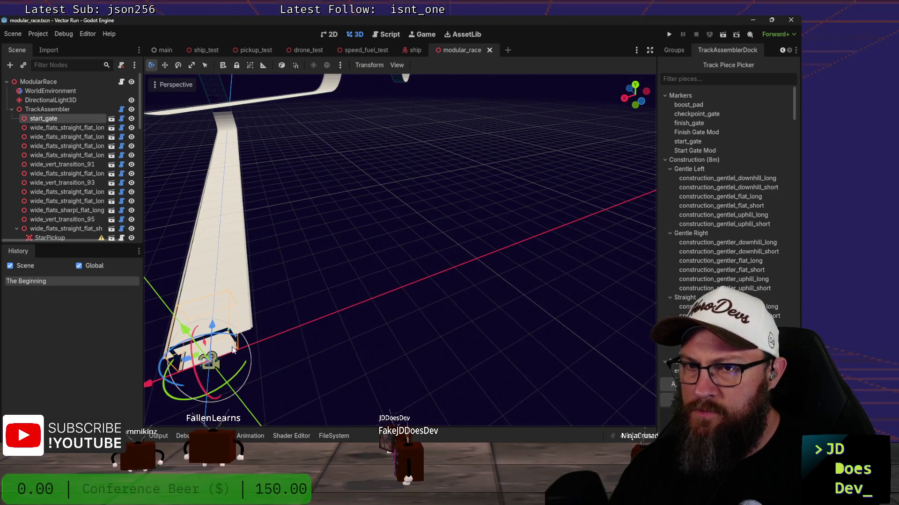
{"action": "key", "text": "f"}
{"action": "mouse_move", "coordinate": [275, 353]}
{"action": "middle_mouse_down"}
{"action": "mouse_move", "coordinate": [369, 285]}
{"action": "mouse_move", "coordinate": [606, 279]}
{"action": "middle_mouse_up"}
{"action": "scroll", "coordinate": [600, 282], "scroll_direction": "down", "scroll_amount": 5}
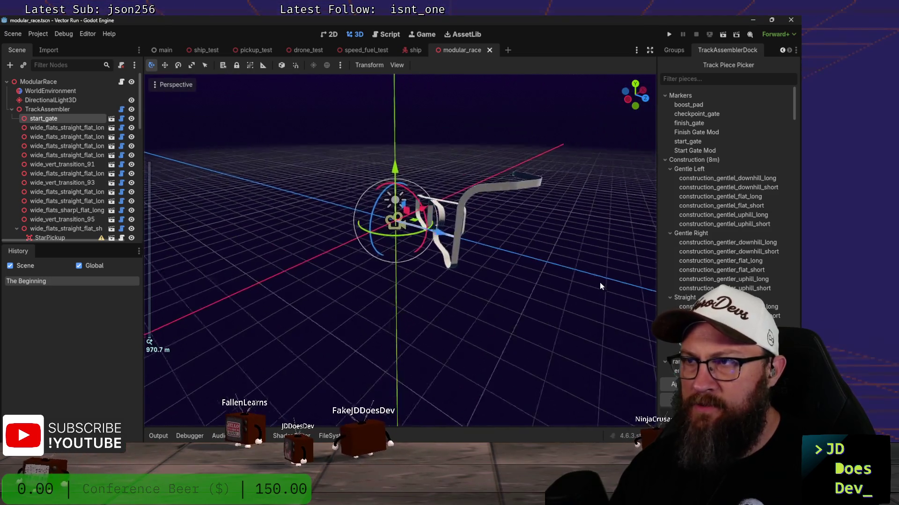
- Switch the right dock from the piece picker to the Inspector and select the TrackAssembler node
{"action": "left_click", "coordinate": [498, 189]}
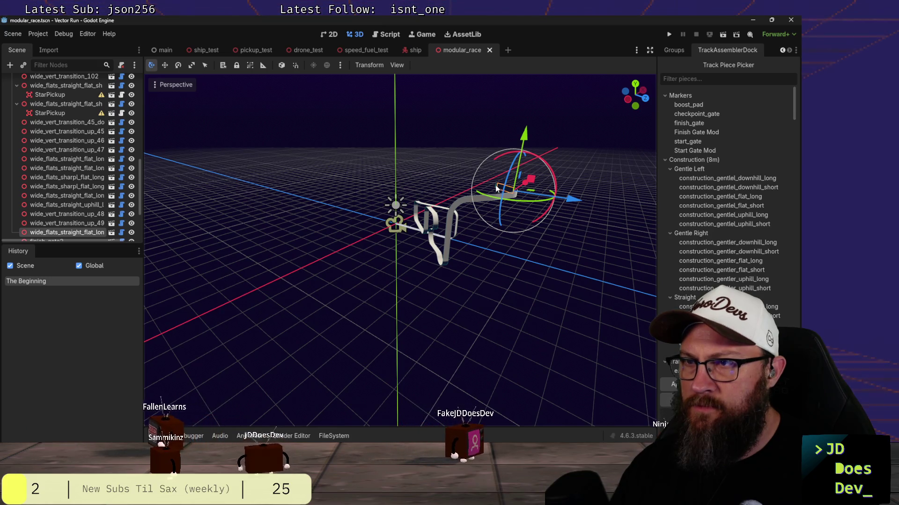
{"action": "left_click", "coordinate": [496, 183]}
{"action": "scroll", "coordinate": [63, 195], "scroll_direction": "down", "scroll_amount": 2}
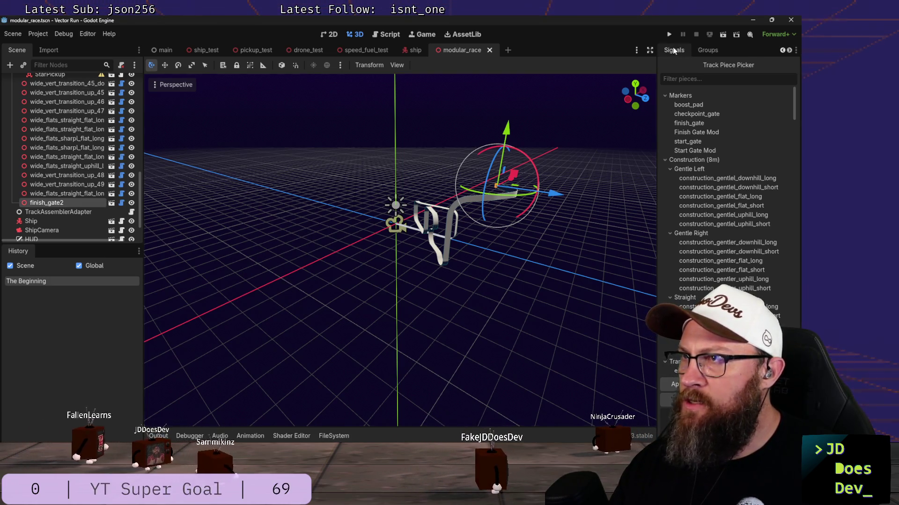
{"action": "left_click", "coordinate": [673, 48]}
{"action": "left_click", "coordinate": [672, 49]}
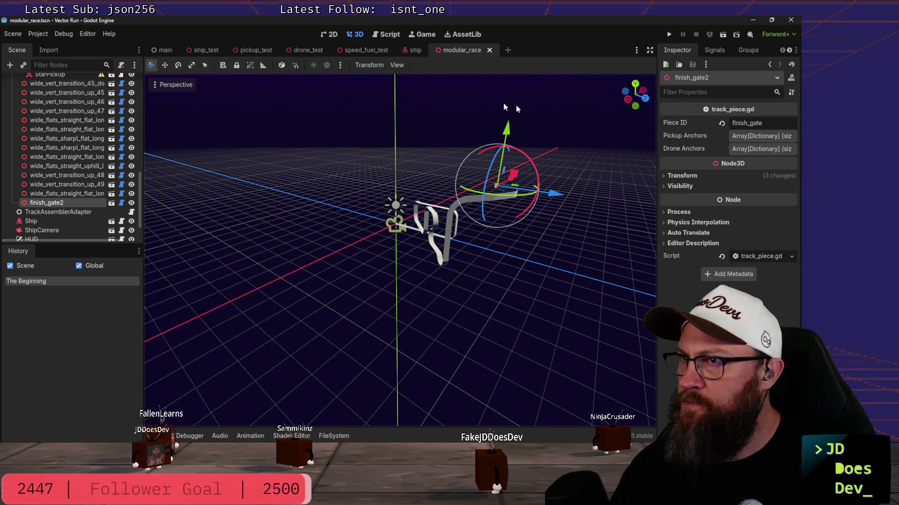
{"action": "scroll", "coordinate": [92, 125], "scroll_direction": "up", "scroll_amount": 3}
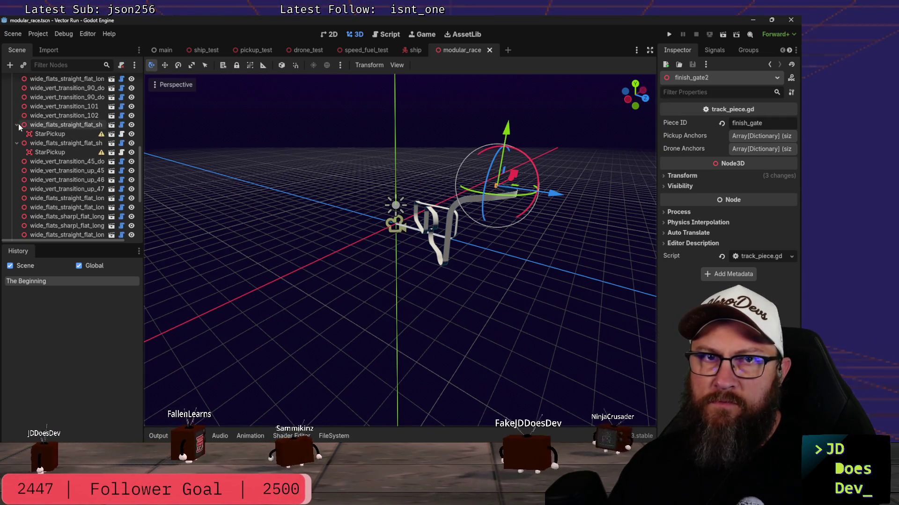
{"action": "scroll", "coordinate": [28, 139], "scroll_direction": "up", "scroll_amount": 5}
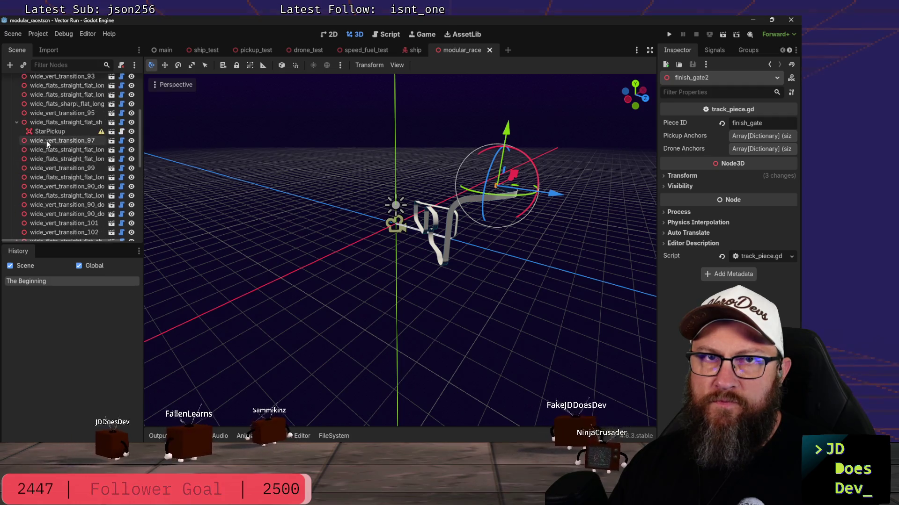
{"action": "scroll", "coordinate": [79, 180], "scroll_direction": "up", "scroll_amount": 4}
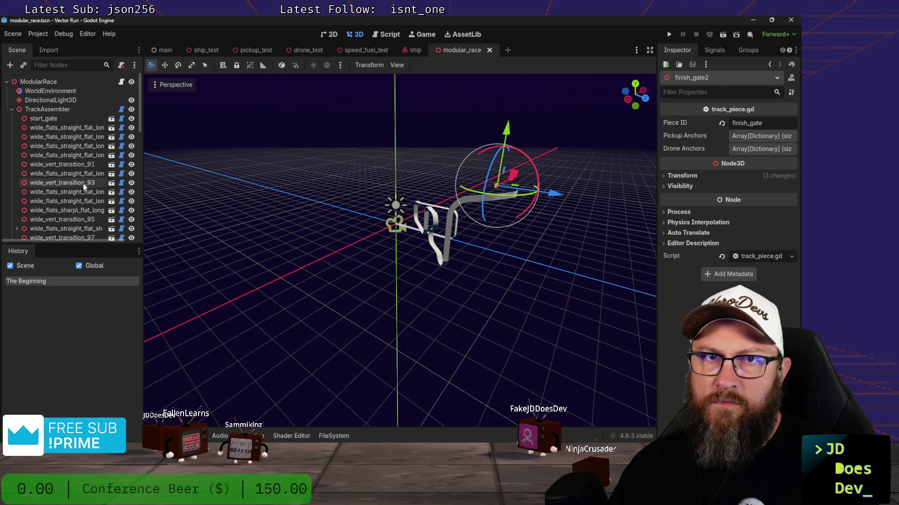
{"action": "left_click", "coordinate": [70, 109]}
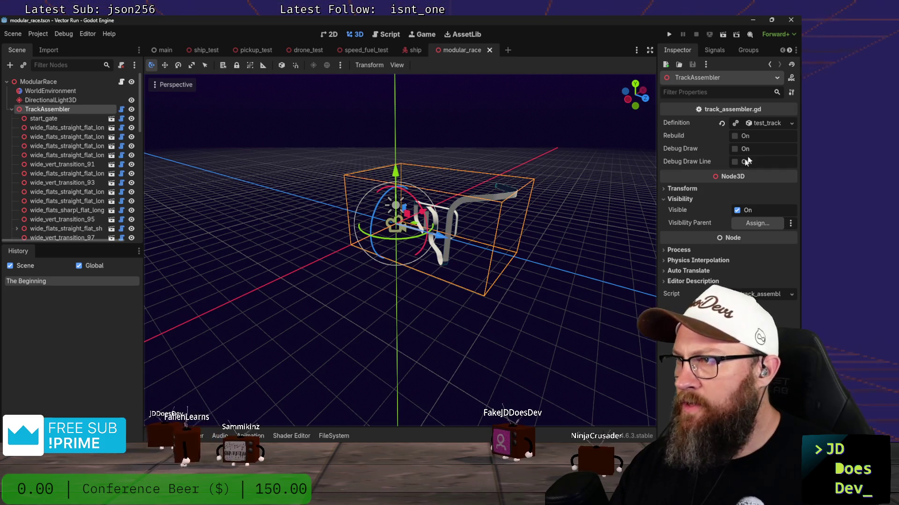
- Rebuild the track and inspect entry 0's fields and line_override in the definition
{"action": "left_click", "coordinate": [735, 136]}
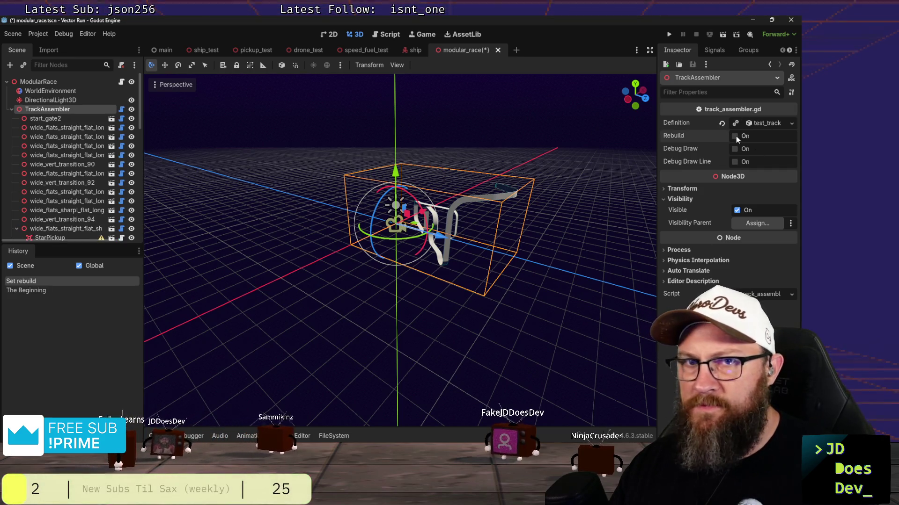
{"action": "left_click", "coordinate": [765, 123]}
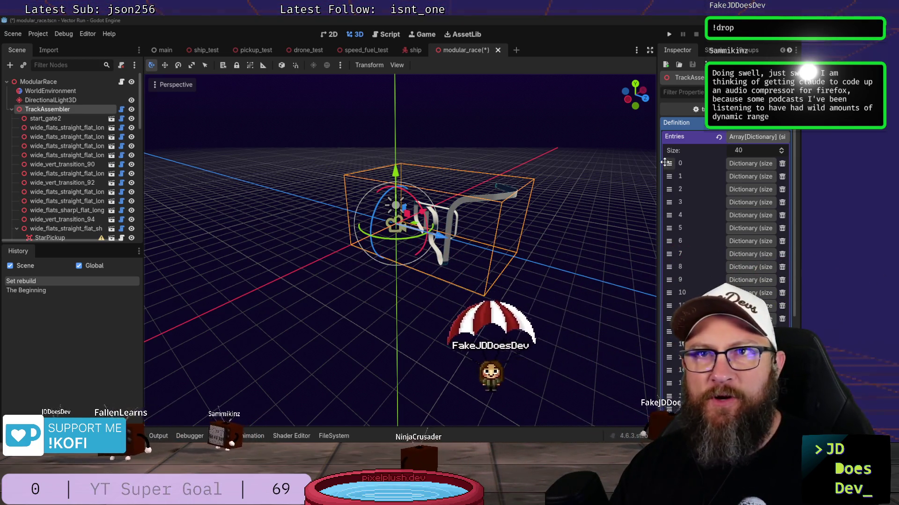
{"action": "left_click", "coordinate": [753, 163]}
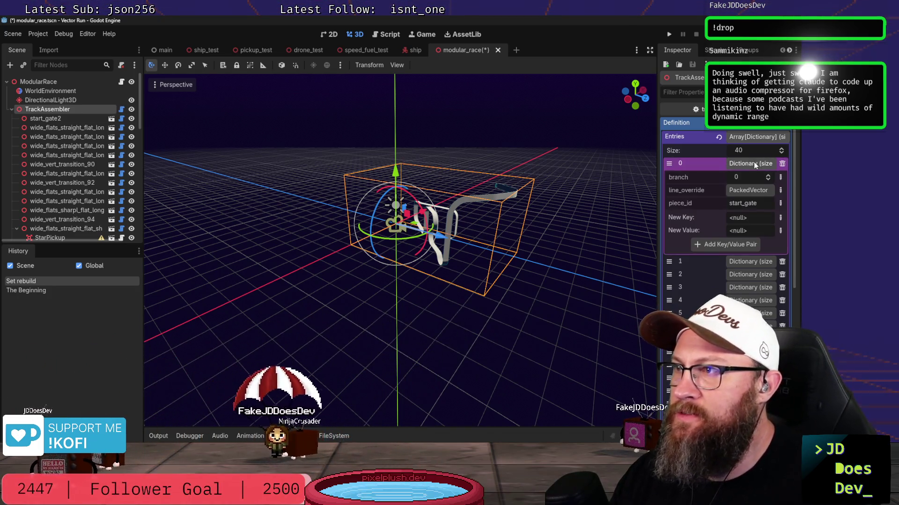
{"action": "left_click", "coordinate": [761, 189]}
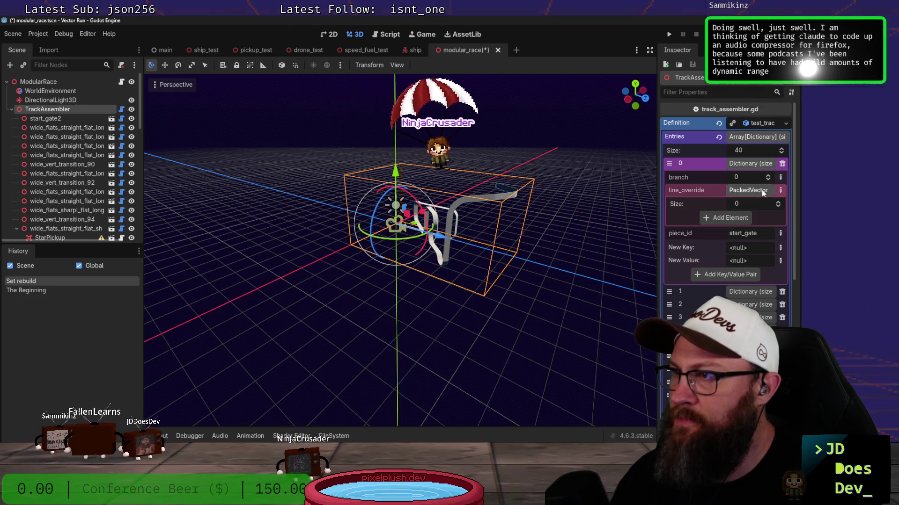
- Select the start_gate2 piece, frame the view on it and orbit along the track
{"action": "left_click", "coordinate": [616, 249]}
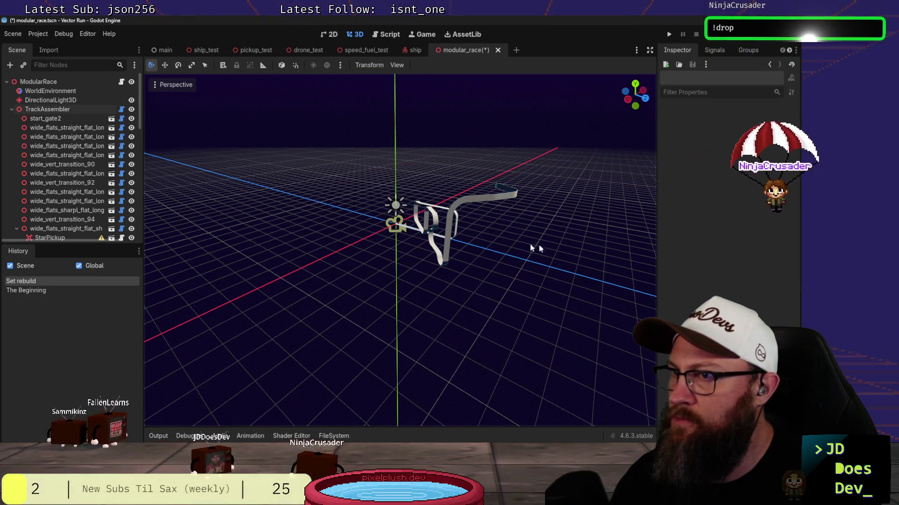
{"action": "middle_click_drag", "start_coordinate": [538, 245], "coordinate": [559, 242]}
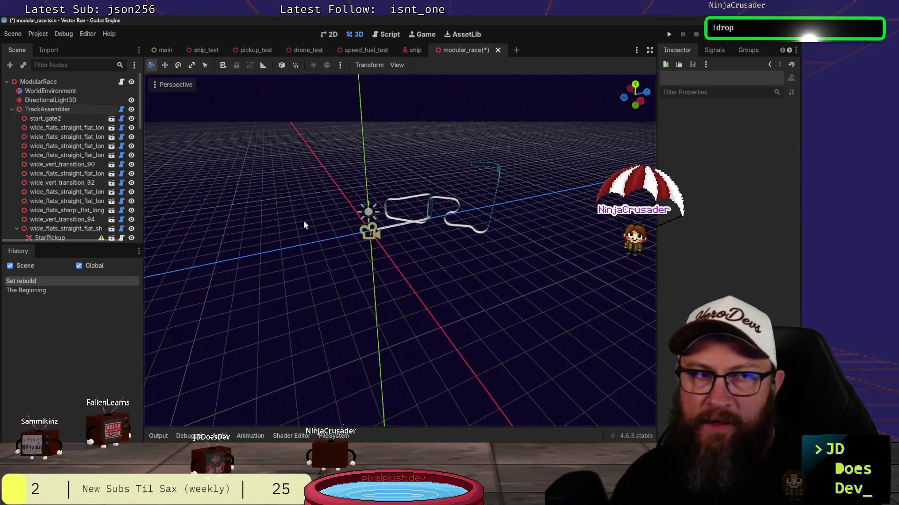
{"action": "scroll", "coordinate": [303, 219], "scroll_direction": "up", "scroll_amount": 3}
{"action": "mouse_move", "coordinate": [387, 178]}
{"action": "middle_mouse_down", "text": "shift"}
{"action": "mouse_move", "coordinate": [447, 296]}
{"action": "mouse_move", "coordinate": [447, 279]}
{"action": "middle_mouse_up", "text": "shift"}
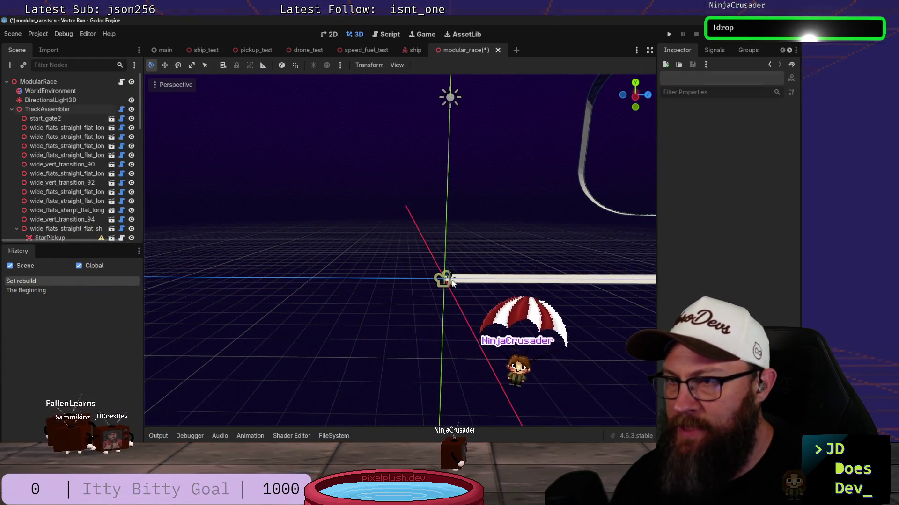
{"action": "left_click", "coordinate": [449, 279]}
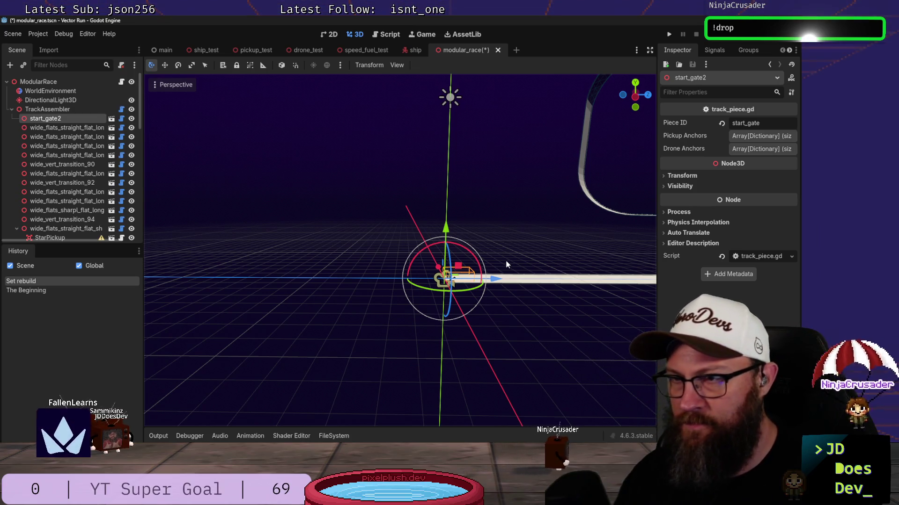
{"action": "key", "text": "f"}
{"action": "scroll", "coordinate": [446, 206], "scroll_direction": "up", "scroll_amount": 3}
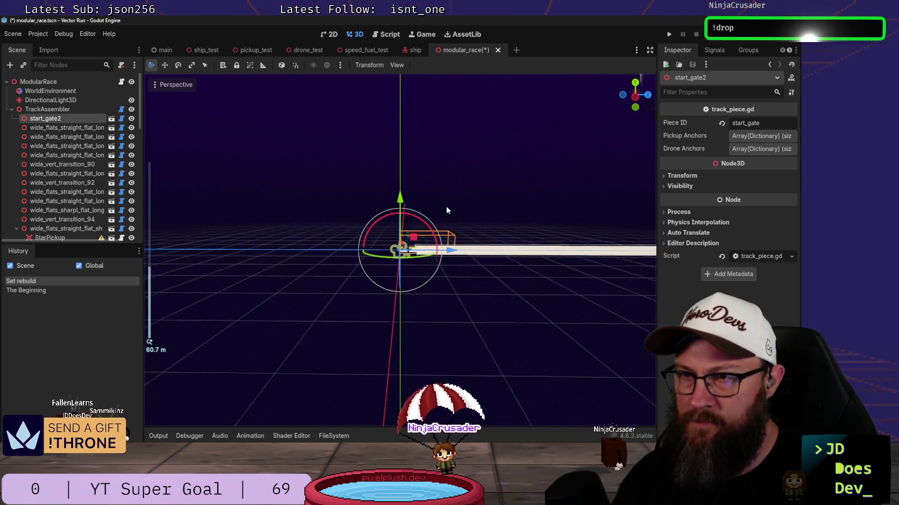
{"action": "mouse_move", "coordinate": [462, 187]}
{"action": "middle_mouse_down"}
{"action": "mouse_move", "coordinate": [635, 280]}
{"action": "mouse_move", "coordinate": [462, 247]}
{"action": "mouse_move", "coordinate": [560, 254]}
{"action": "middle_mouse_up"}
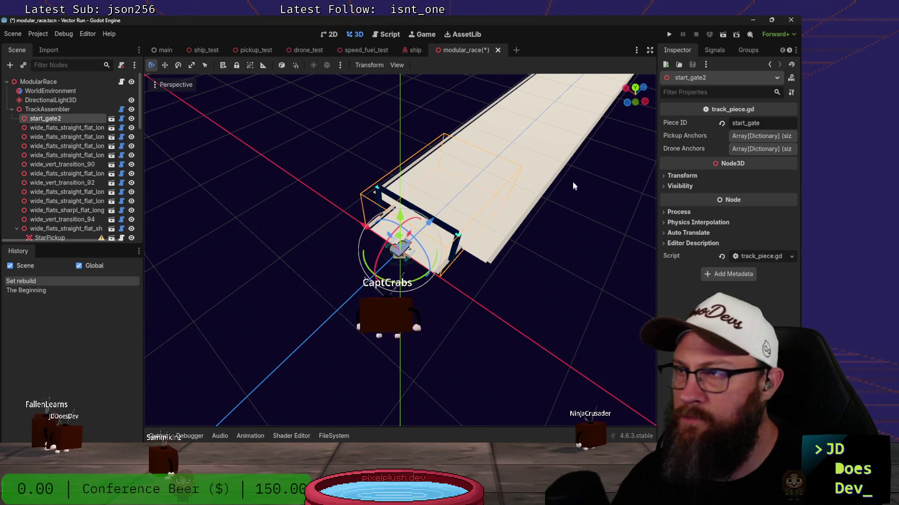
- Change entry 0's piece_id to start_gate_mod on the TrackAssembler and rebuild the track
{"action": "left_click", "coordinate": [28, 109]}
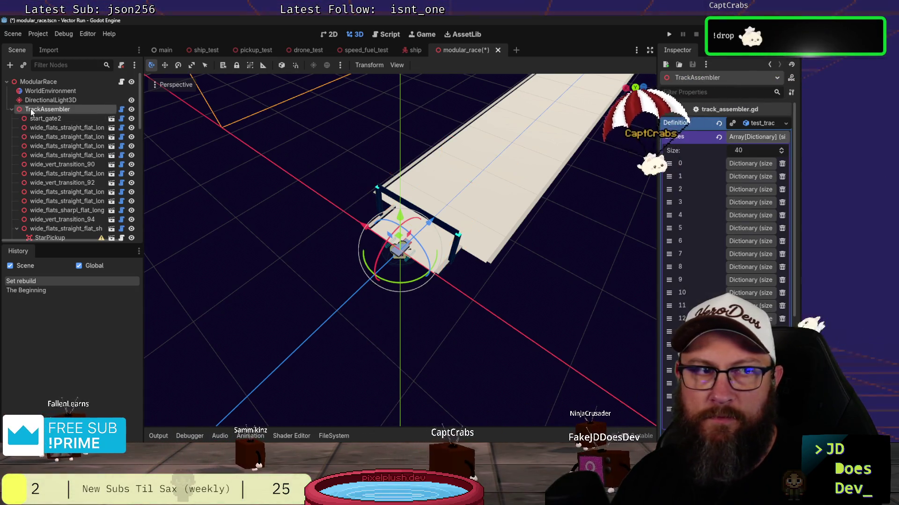
{"action": "left_click", "coordinate": [757, 162]}
{"action": "left_click", "coordinate": [759, 203]}
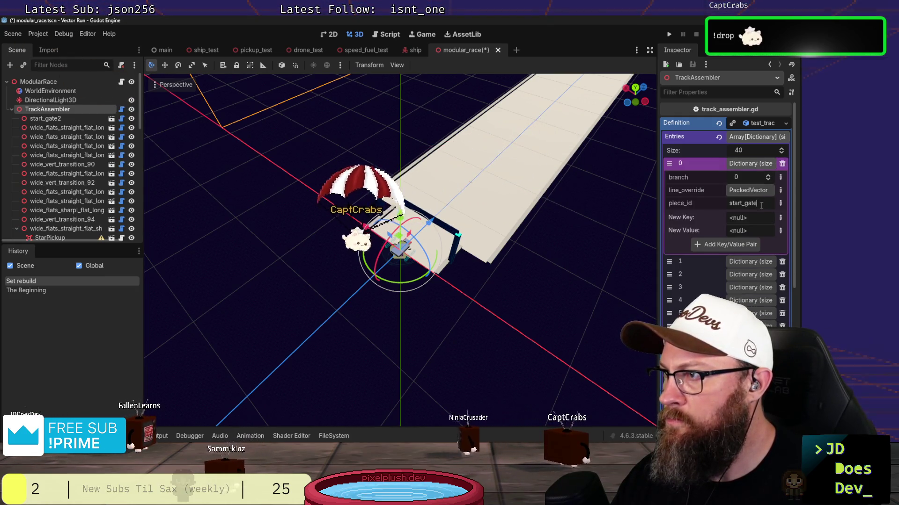
{"action": "type", "text": "_"}
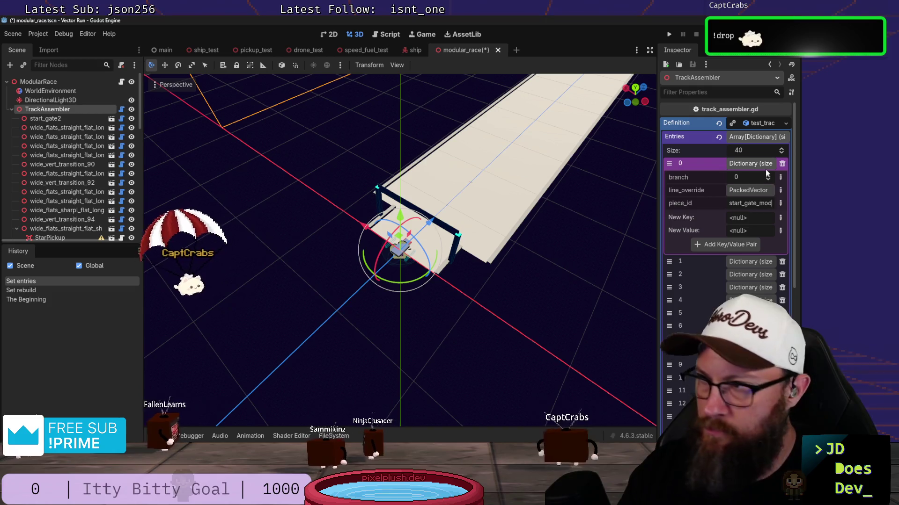
{"action": "type", "text": "mod"}
{"action": "key", "text": "Return"}
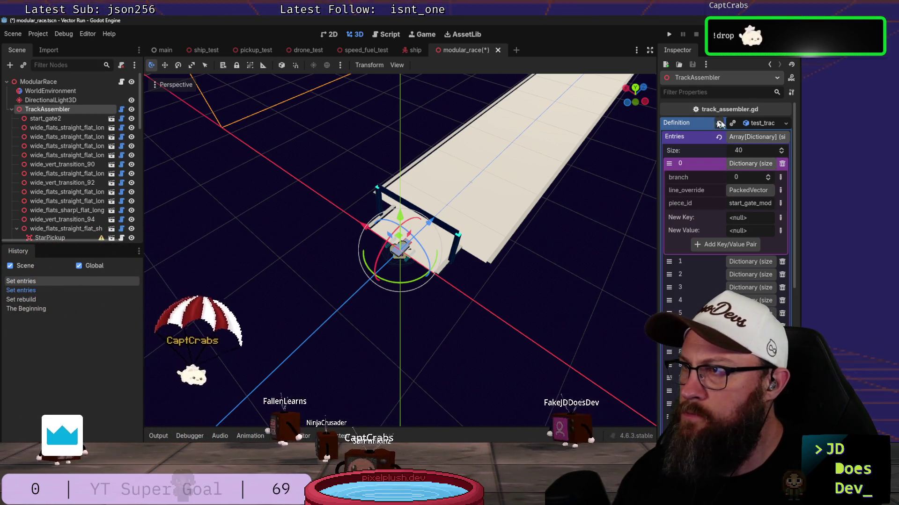
{"action": "left_click", "coordinate": [757, 124]}
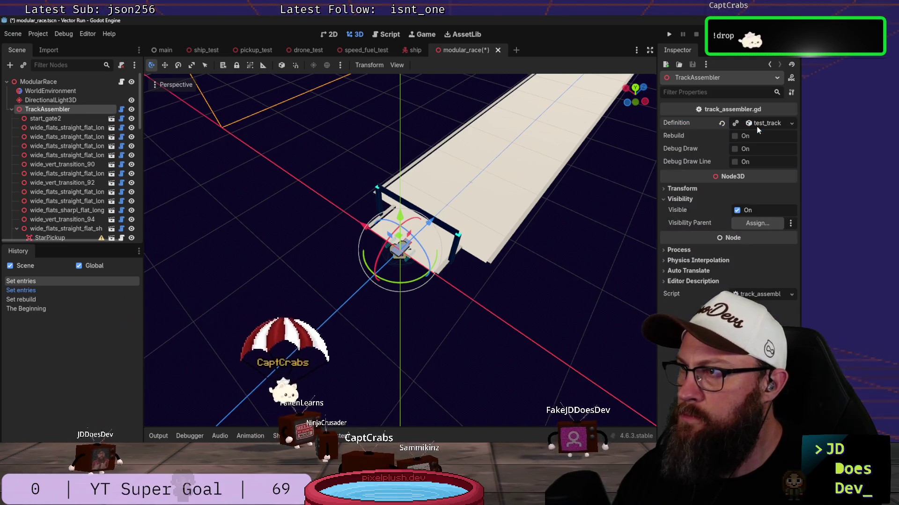
{"action": "left_click", "coordinate": [733, 135]}
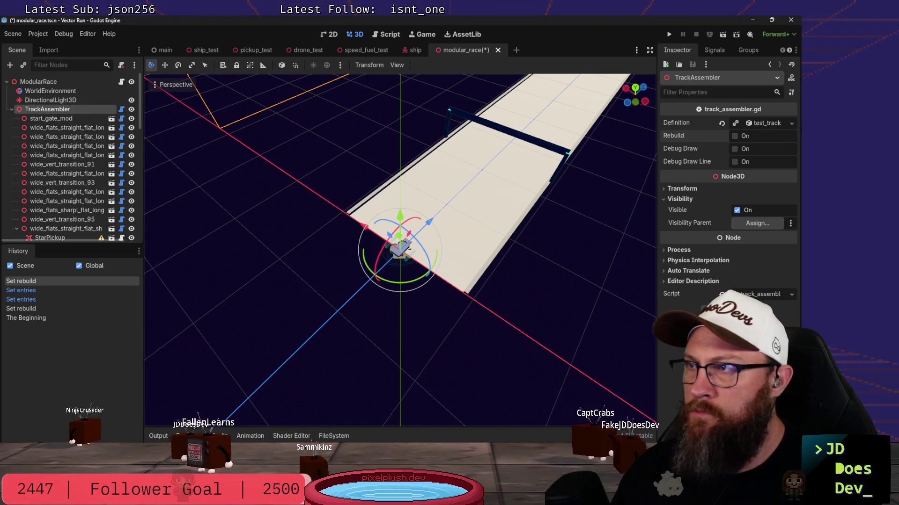
- Change entry 39's piece_id to finish_gate_mod, rebuild the track and collapse the definition
{"action": "left_click", "coordinate": [750, 130]}
{"action": "scroll", "coordinate": [751, 175], "scroll_direction": "down", "scroll_amount": 5}
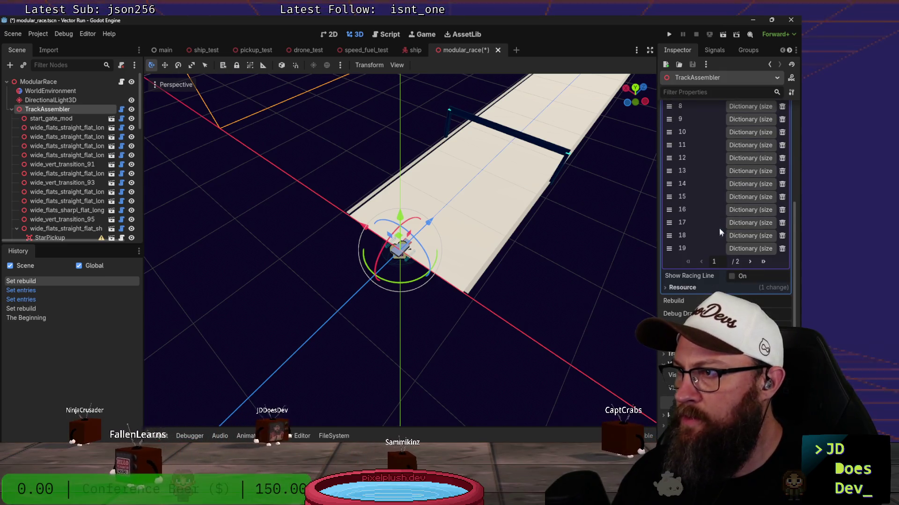
{"action": "left_click", "coordinate": [750, 261]}
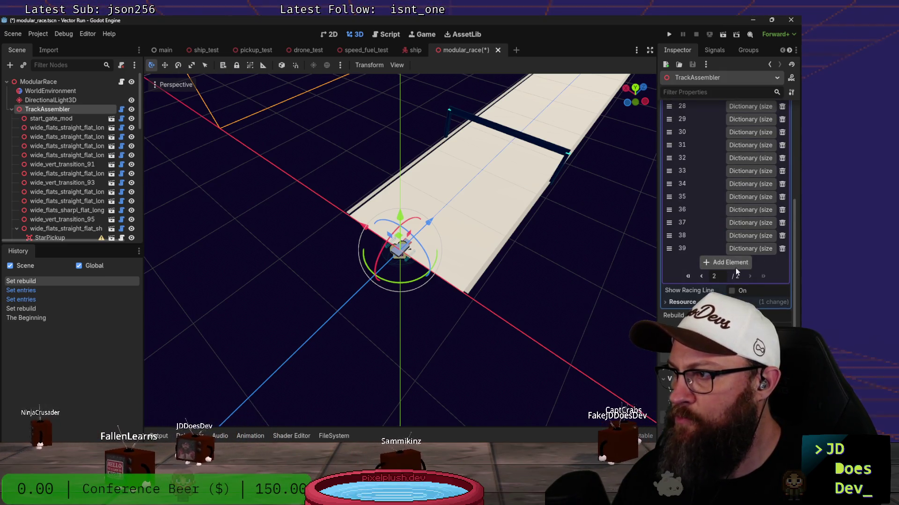
{"action": "left_click", "coordinate": [748, 248]}
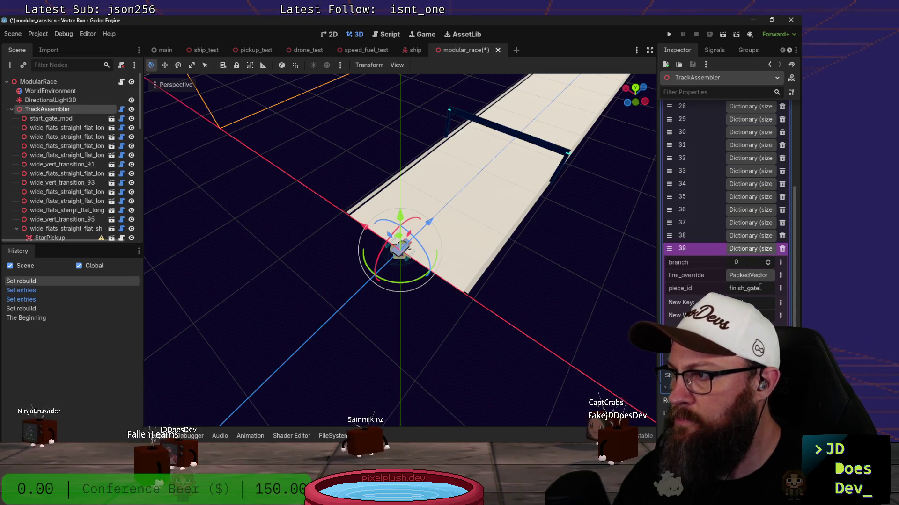
{"action": "type", "text": "_mod"}
{"action": "key", "text": "Return"}
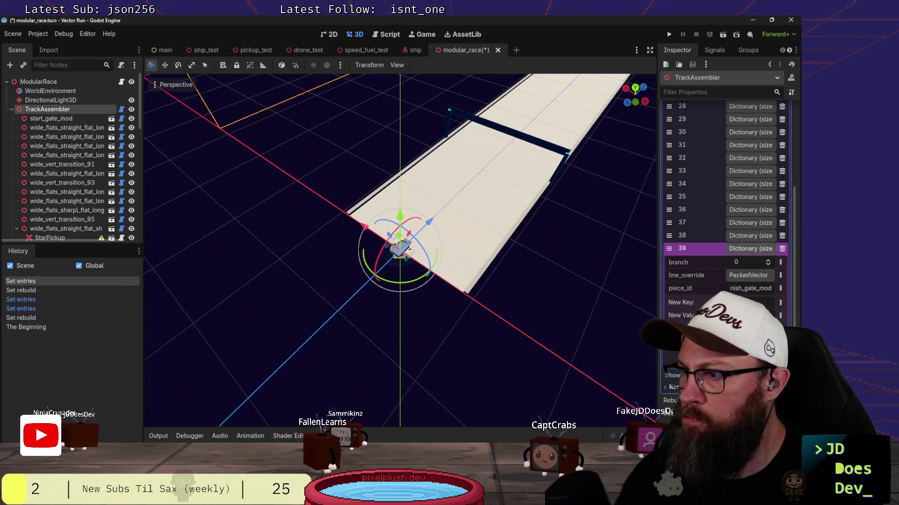
{"action": "left_click", "coordinate": [737, 400]}
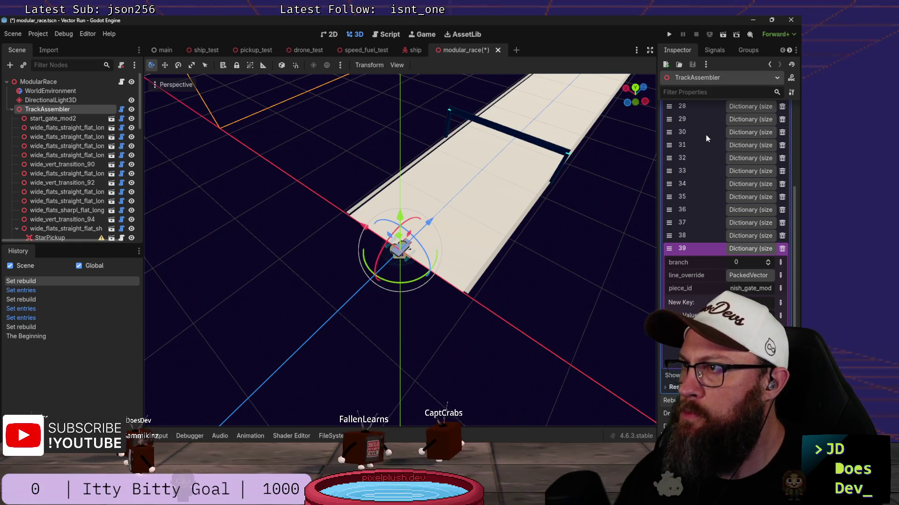
{"action": "scroll", "coordinate": [706, 138], "scroll_direction": "up", "scroll_amount": 5}
{"action": "left_click", "coordinate": [753, 123]}
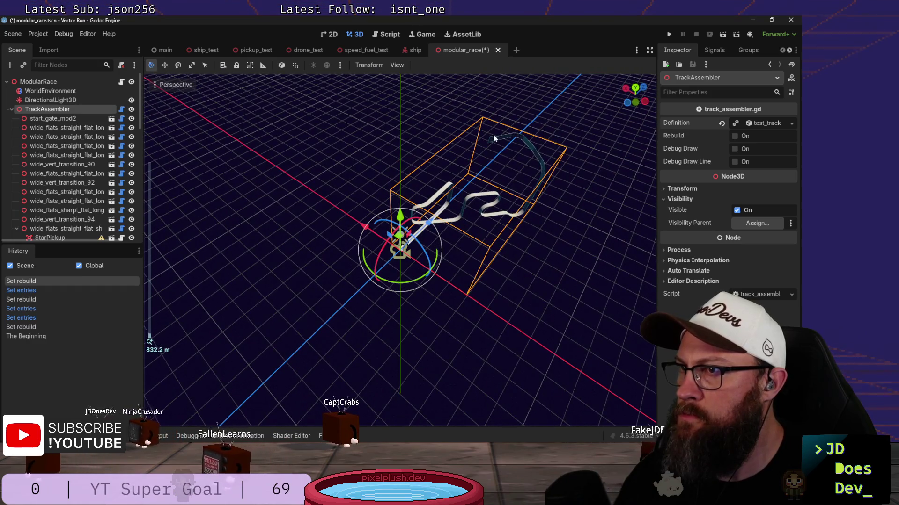
- Inspect the finish_gate_mod piece from a low angle, then switch to the tbd.md notes window
{"action": "left_click", "coordinate": [492, 139]}
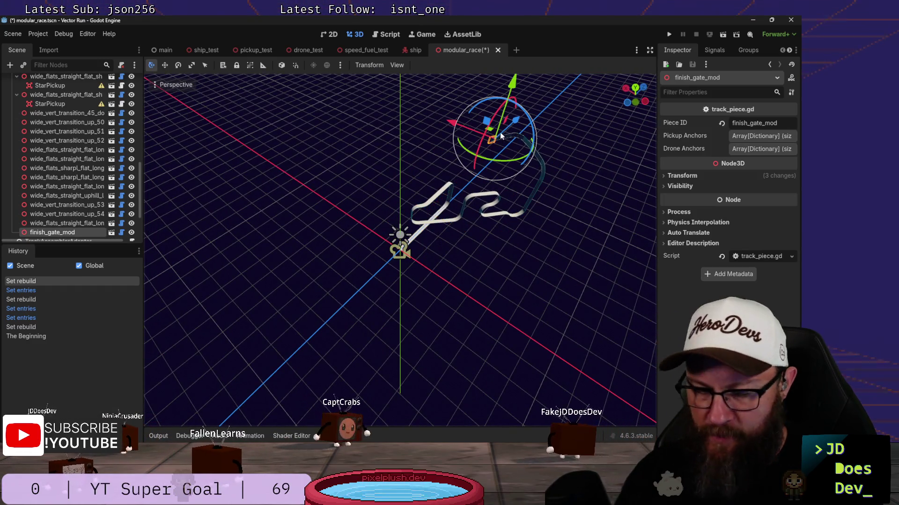
{"action": "key", "text": "f"}
{"action": "scroll", "coordinate": [507, 129], "scroll_direction": "up", "scroll_amount": 5}
{"action": "mouse_move", "coordinate": [507, 130]}
{"action": "middle_mouse_down"}
{"action": "mouse_move", "coordinate": [348, 135]}
{"action": "mouse_move", "coordinate": [638, 165]}
{"action": "mouse_move", "coordinate": [146, 168]}
{"action": "mouse_move", "coordinate": [349, 177]}
{"action": "mouse_move", "coordinate": [400, 131]}
{"action": "mouse_move", "coordinate": [249, 134]}
{"action": "mouse_move", "coordinate": [249, 161]}
{"action": "mouse_move", "coordinate": [231, 197]}
{"action": "mouse_move", "coordinate": [181, 208]}
{"action": "mouse_move", "coordinate": [537, 249]}
{"action": "mouse_move", "coordinate": [358, 190]}
{"action": "mouse_move", "coordinate": [274, 181]}
{"action": "mouse_move", "coordinate": [357, 161]}
{"action": "mouse_move", "coordinate": [592, 237]}
{"action": "mouse_move", "coordinate": [248, 183]}
{"action": "middle_mouse_up"}
{"action": "scroll", "coordinate": [534, 242], "scroll_direction": "down", "scroll_amount": 3}
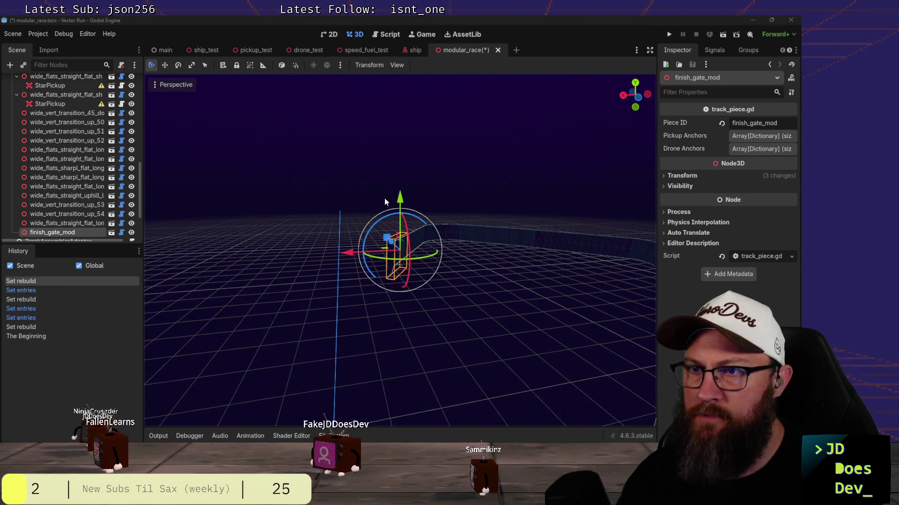
{"action": "key", "text": "alt+Tab"}
{"action": "key", "text": "alt+Tab"}
{"action": "key", "text": "alt+Tab"}
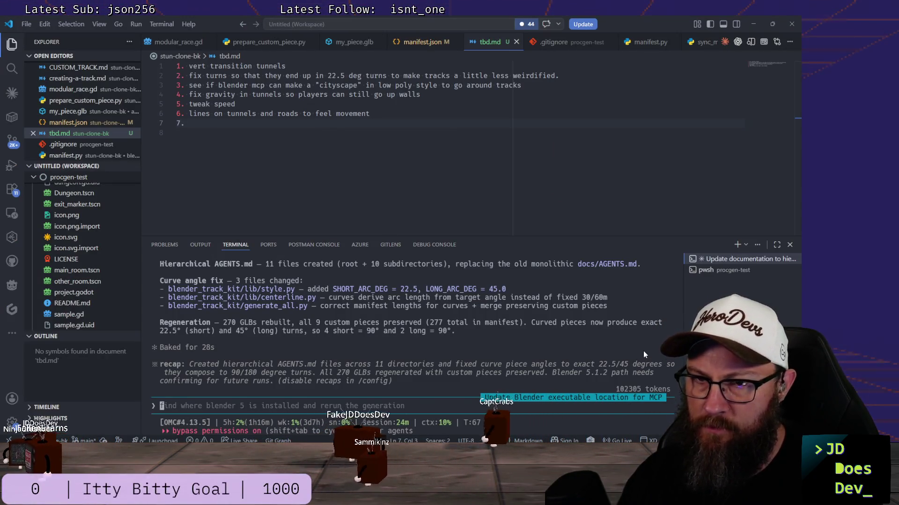
{"action": "type", "text": "did this work"}
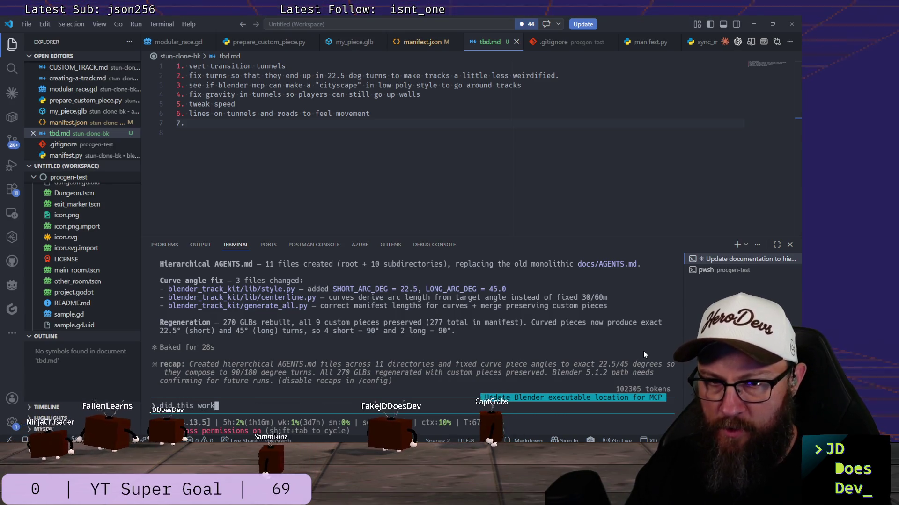
{"action": "type", "text": " on the curved tunnel pi"}
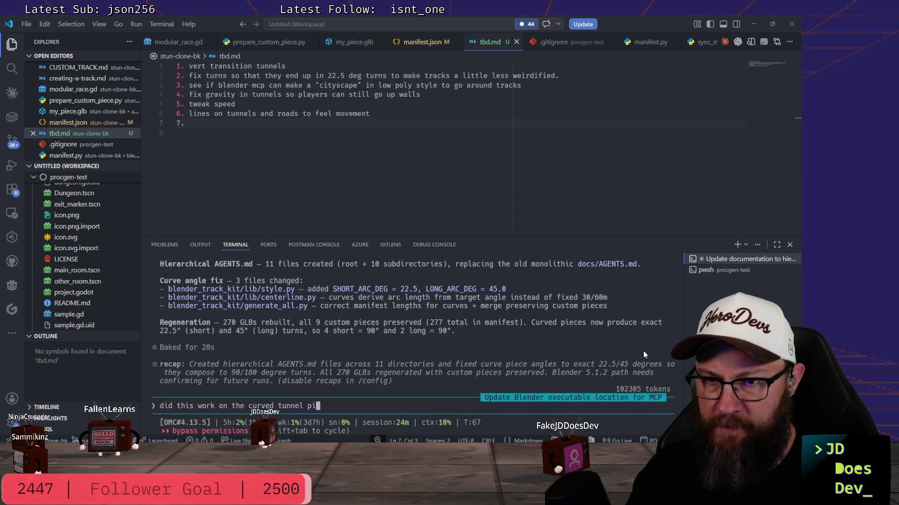
{"action": "type", "text": "eces as well"}
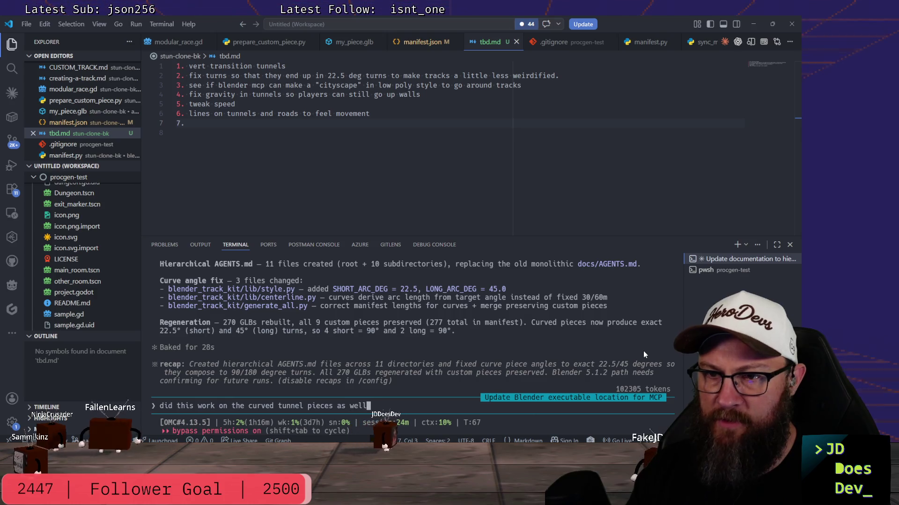
{"action": "type", "text": "?"}
- Ask the agent about curved tunnel pieces and strike through the 22.5-degree turn-fix to-do item
{"action": "key", "text": "Return"}
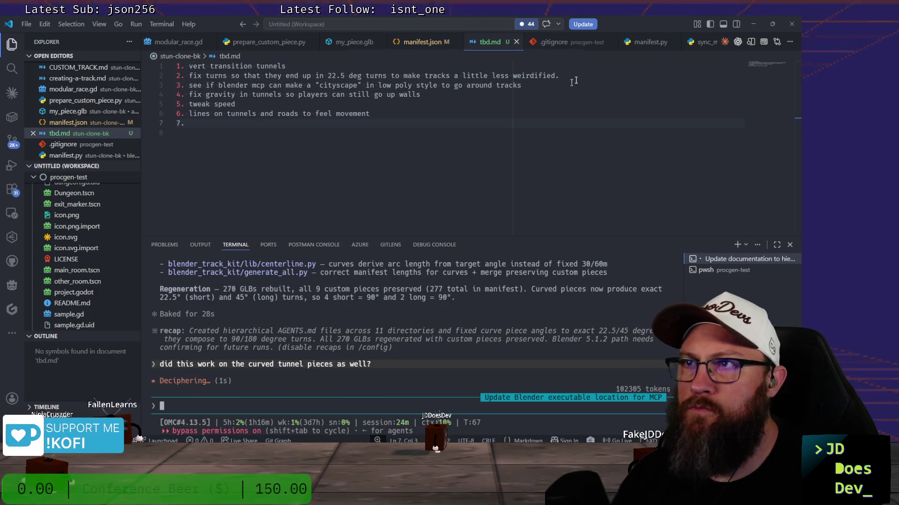
{"action": "left_click_drag", "start_coordinate": [573, 73], "coordinate": [231, 66]}
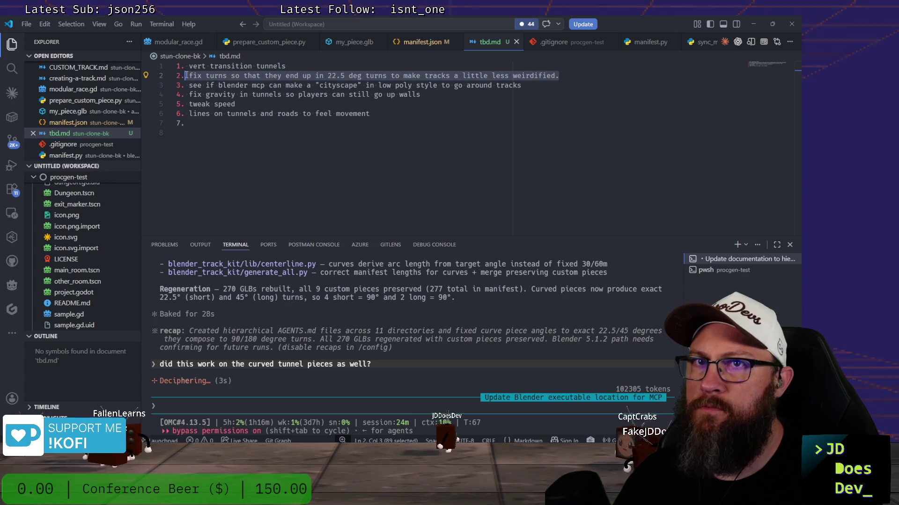
{"action": "type", "text": "~~"}
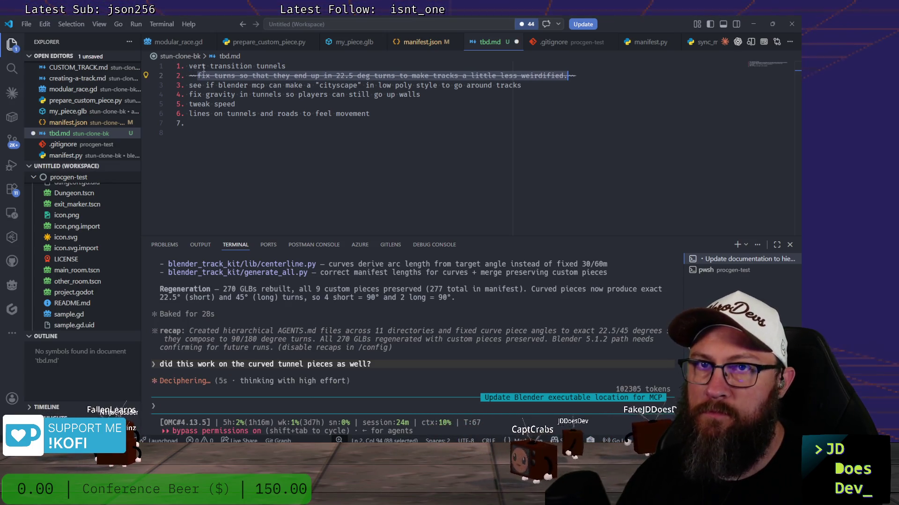
{"action": "left_click", "coordinate": [428, 145]}
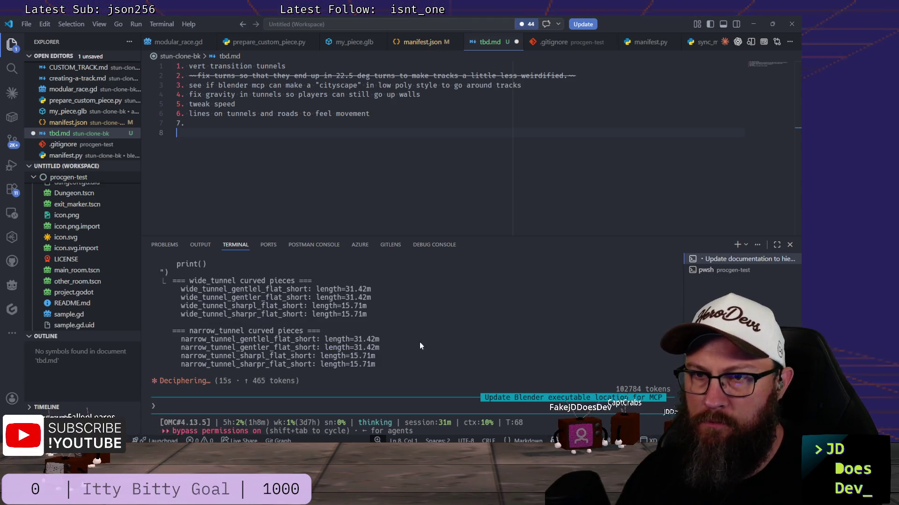
{"action": "scroll", "coordinate": [417, 329], "scroll_direction": "up", "scroll_amount": 5}
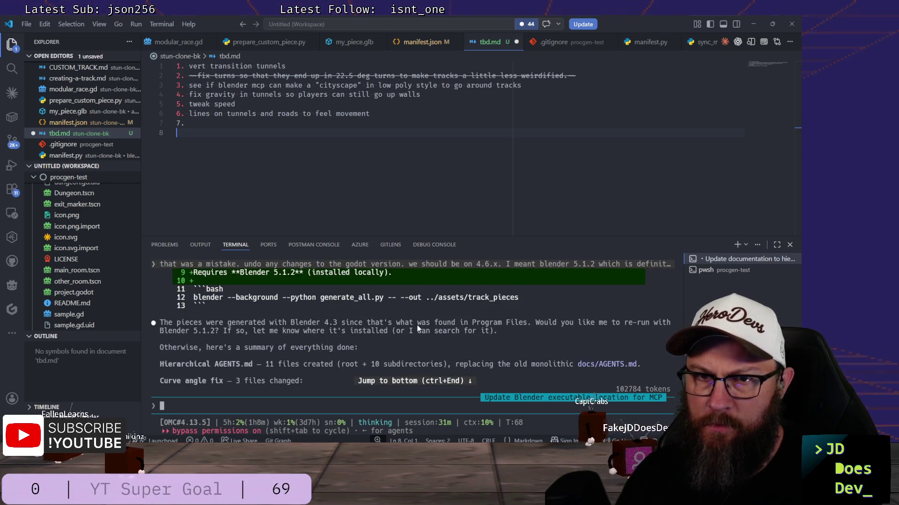
{"action": "scroll", "coordinate": [417, 327], "scroll_direction": "down", "scroll_amount": 2}
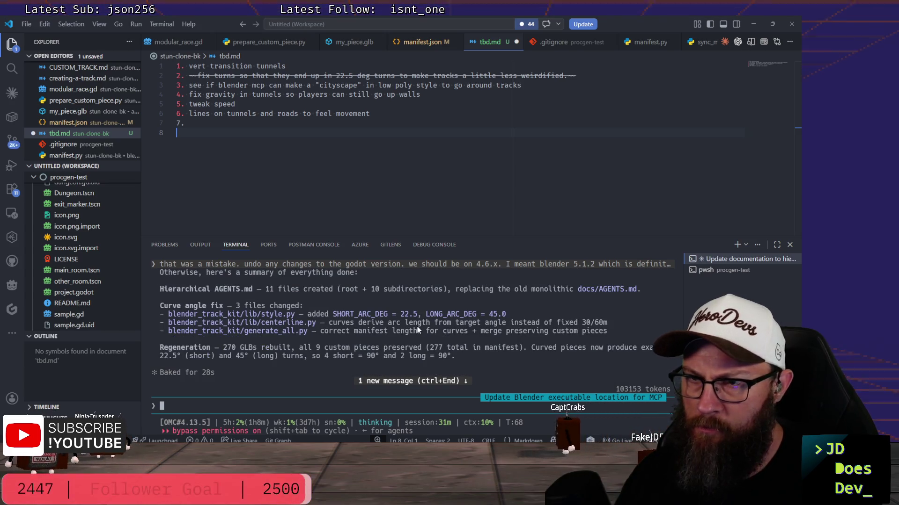
{"action": "scroll", "coordinate": [417, 327], "scroll_direction": "down", "scroll_amount": 5}
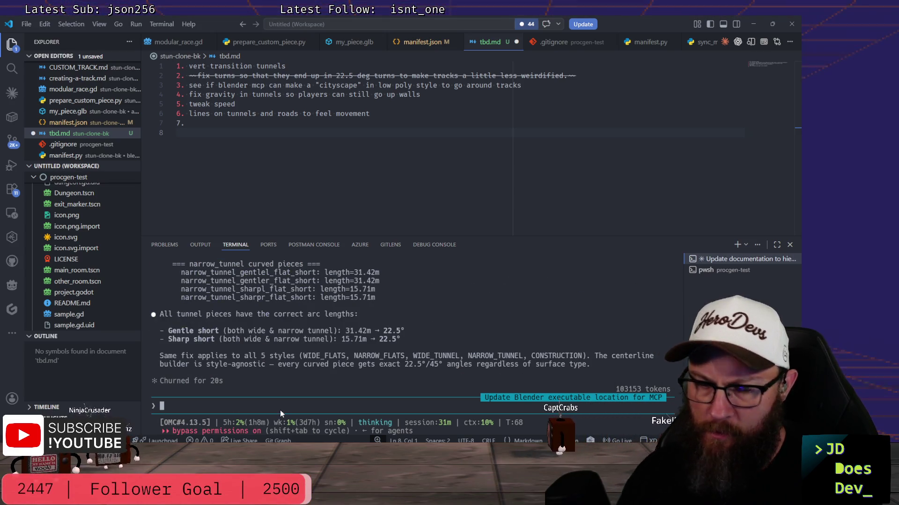
{"action": "type", "text": "update the "}
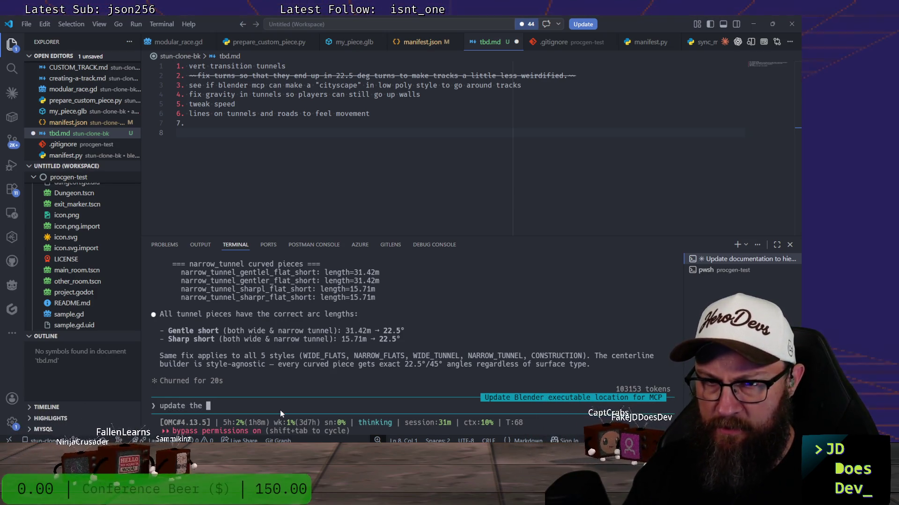
{"action": "type", "text": "agents "}
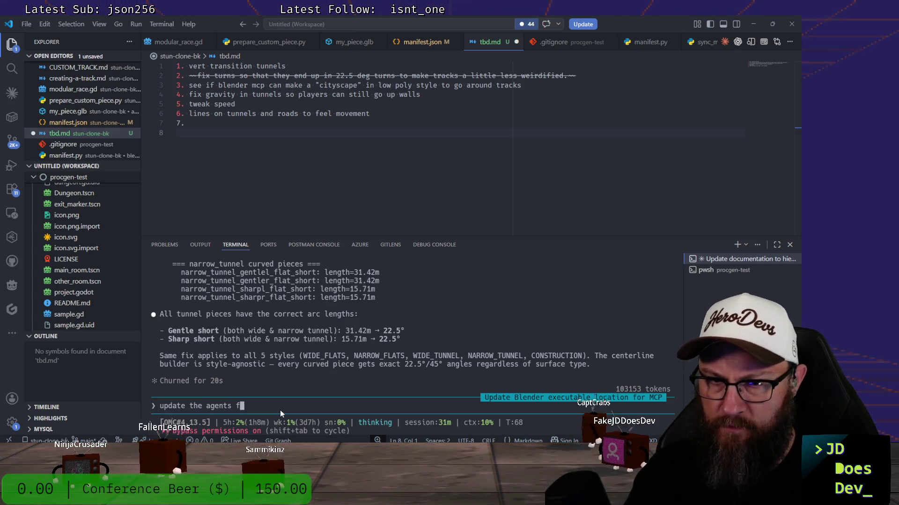
{"action": "type", "text": "files with th"}
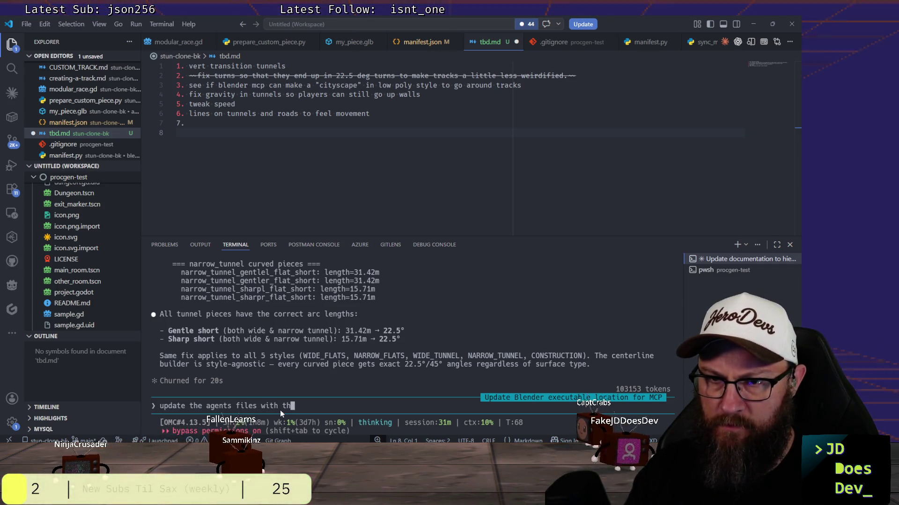
{"action": "type", "text": "ese"}
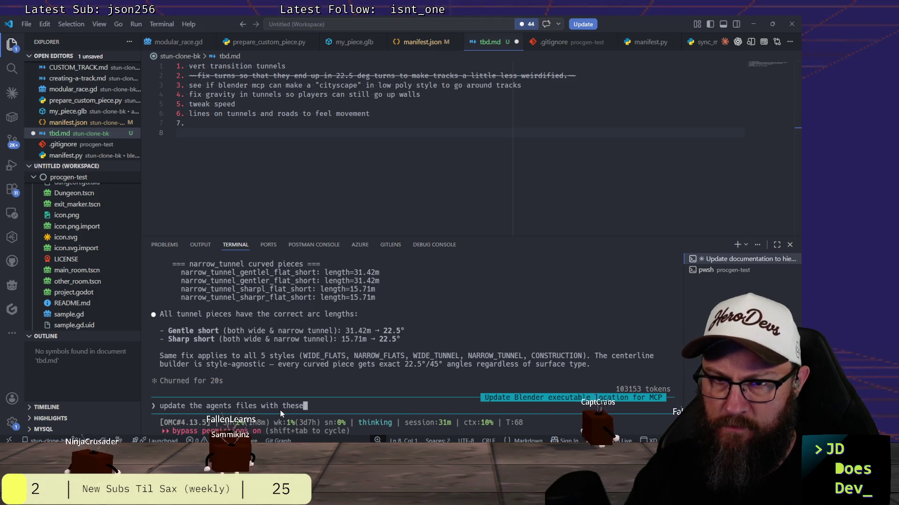
{"action": "type", "text": " changes as needed"}
- Send the request to update the AGENTS.md files with the curve angle changes
{"action": "key", "text": "Return"}
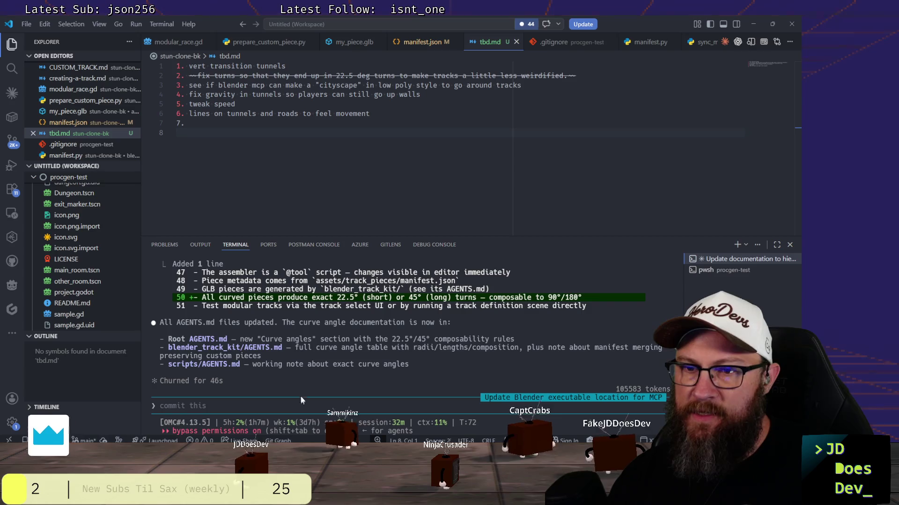
{"action": "left_click", "coordinate": [309, 405]}
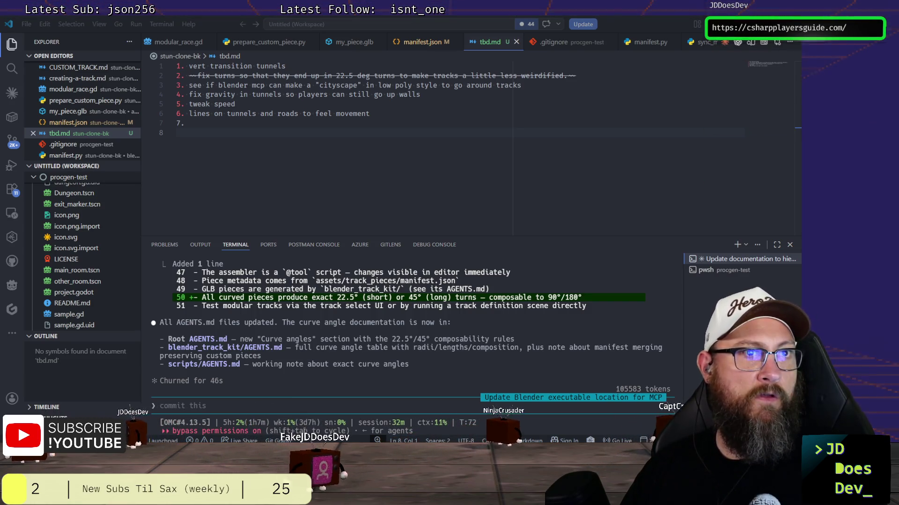
{"action": "left_click_drag", "start_coordinate": [295, 239], "coordinate": [499, 19]}
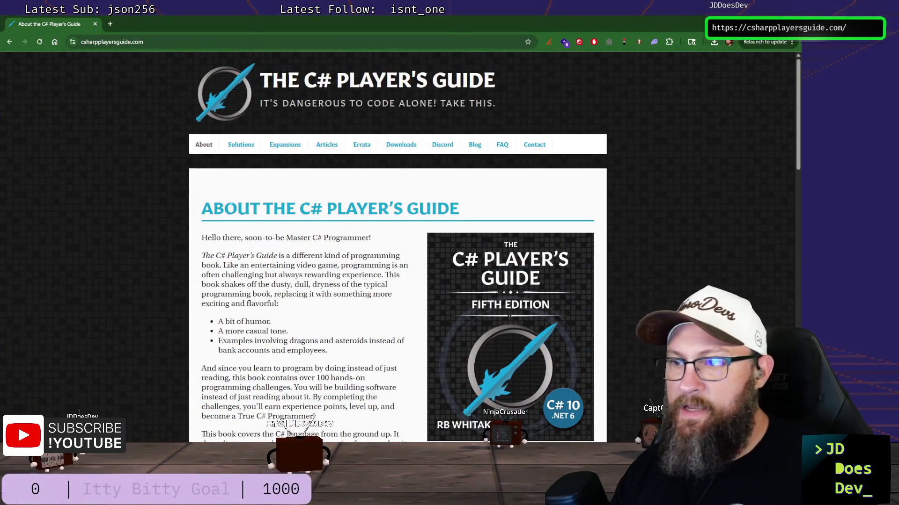
{"action": "scroll", "coordinate": [397, 280], "scroll_direction": "down", "scroll_amount": 1}
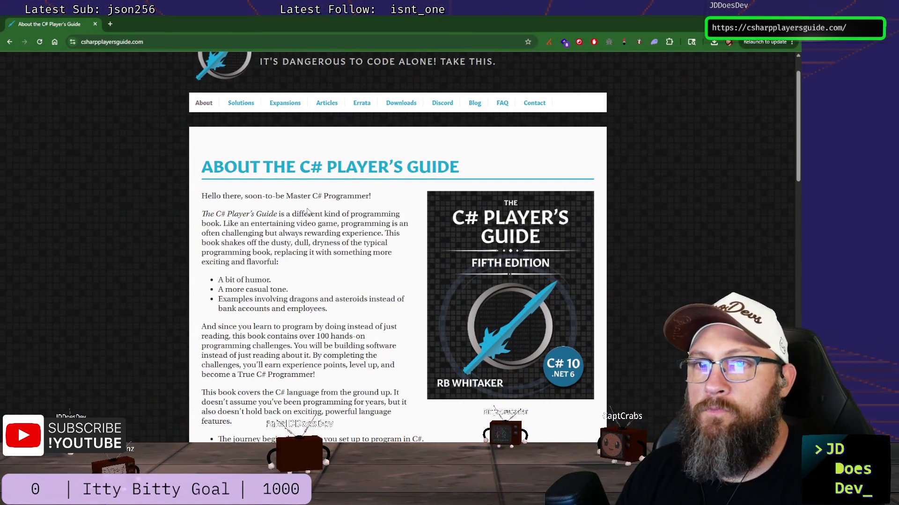
{"action": "scroll", "coordinate": [456, 214], "scroll_direction": "down", "scroll_amount": 1}
{"action": "scroll", "coordinate": [456, 214], "scroll_direction": "down", "scroll_amount": 1}
{"action": "scroll", "coordinate": [456, 214], "scroll_direction": "up", "scroll_amount": 2}
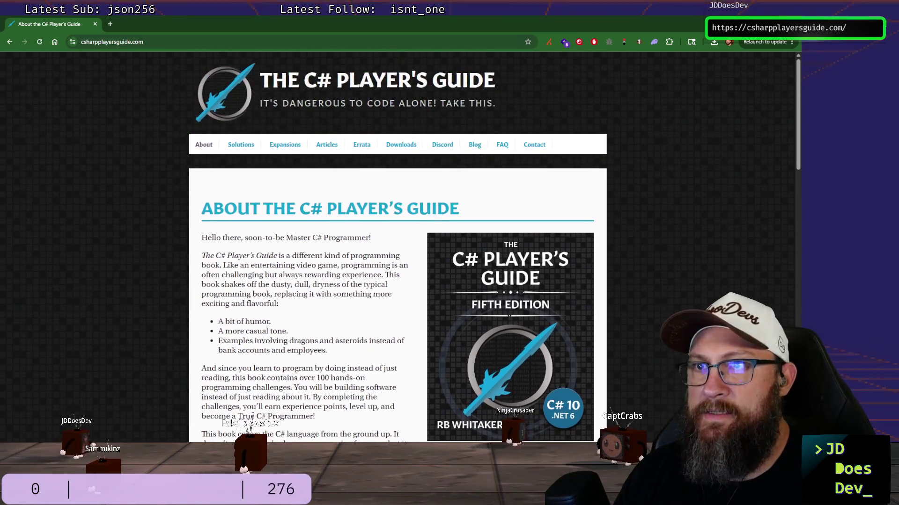
{"action": "scroll", "coordinate": [456, 214], "scroll_direction": "up", "scroll_amount": 1}
- From the Expansions page, open the Upgrade Companion for 4th Edition PDF
{"action": "left_click", "coordinate": [286, 146]}
{"action": "scroll", "coordinate": [397, 281], "scroll_direction": "down", "scroll_amount": 2}
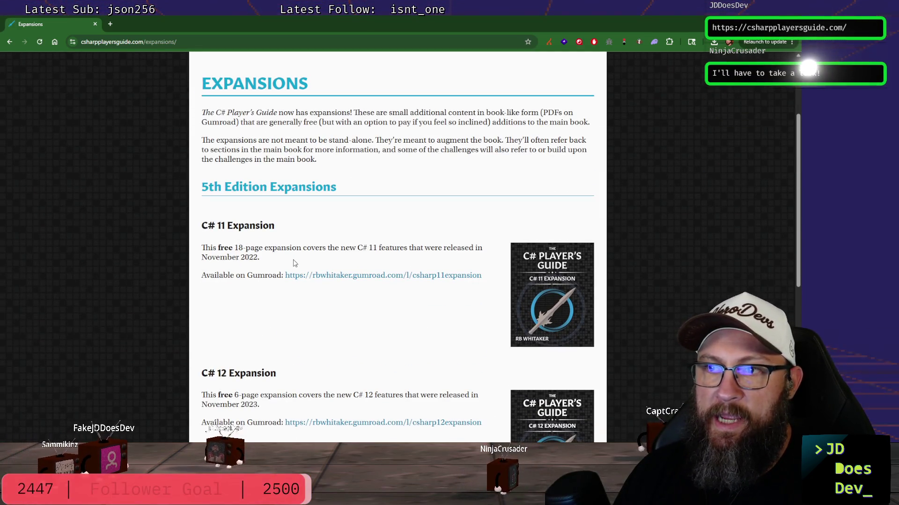
{"action": "scroll", "coordinate": [287, 292], "scroll_direction": "down", "scroll_amount": 3}
{"action": "scroll", "coordinate": [288, 295], "scroll_direction": "down", "scroll_amount": 1}
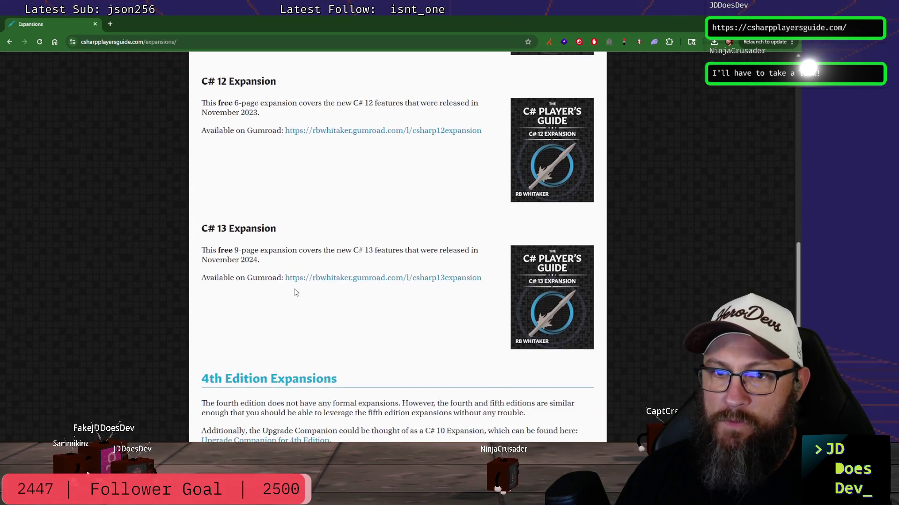
{"action": "scroll", "coordinate": [274, 260], "scroll_direction": "down", "scroll_amount": 1}
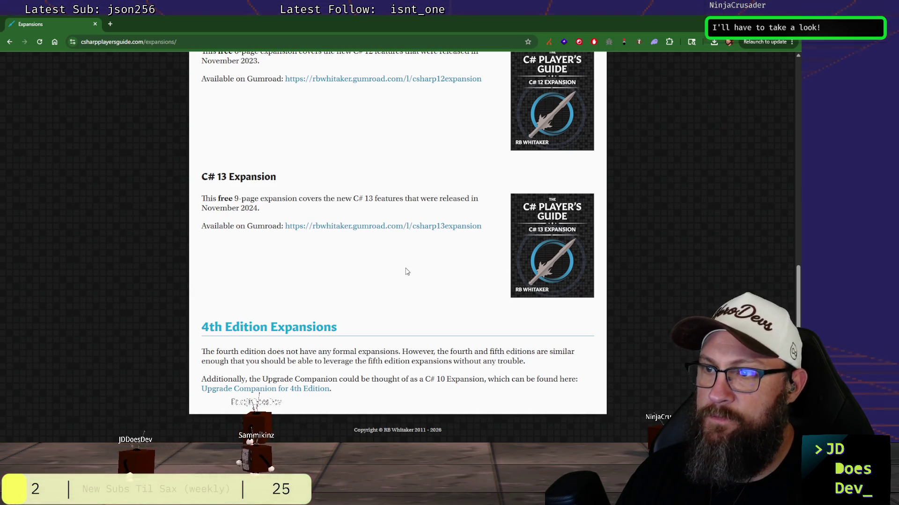
{"action": "left_click", "coordinate": [293, 395]}
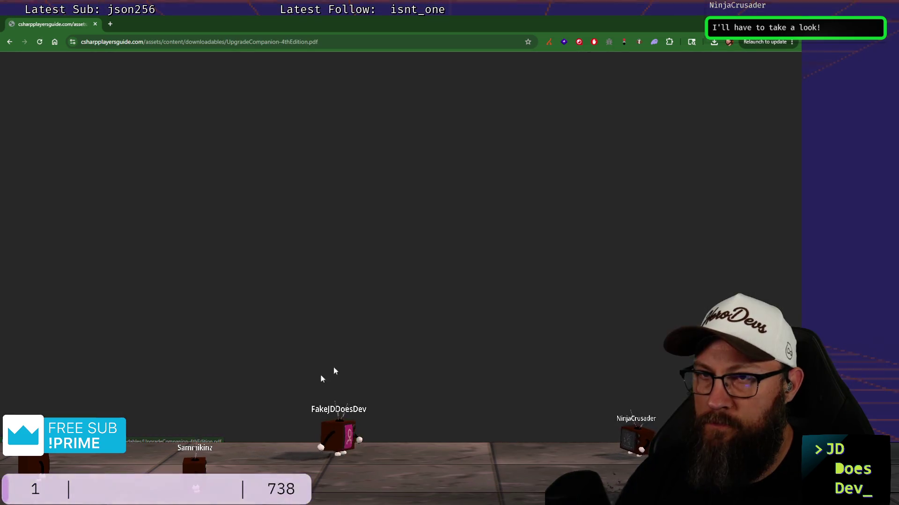
{"action": "scroll", "coordinate": [251, 248], "scroll_direction": "down", "scroll_amount": 4}
{"action": "scroll", "coordinate": [250, 251], "scroll_direction": "down", "scroll_amount": 5}
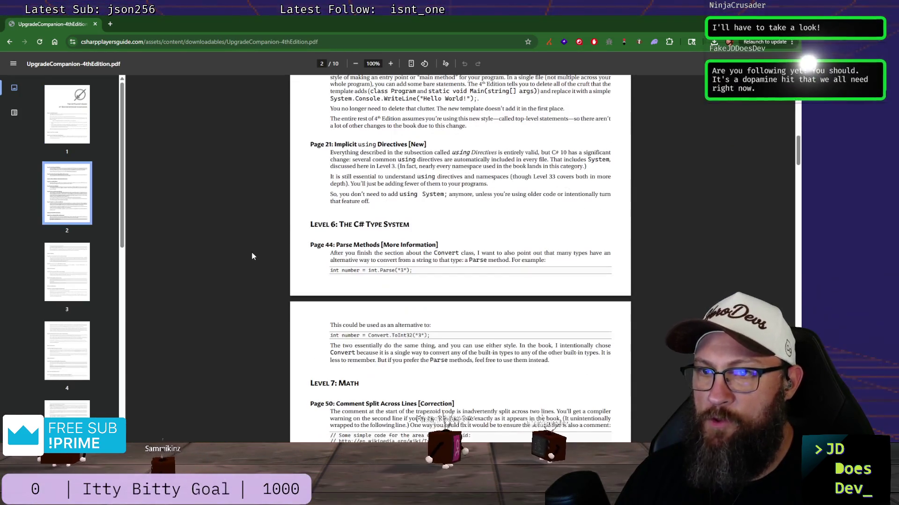
{"action": "scroll", "coordinate": [251, 251], "scroll_direction": "down", "scroll_amount": 3}
{"action": "scroll", "coordinate": [250, 252], "scroll_direction": "down", "scroll_amount": 5}
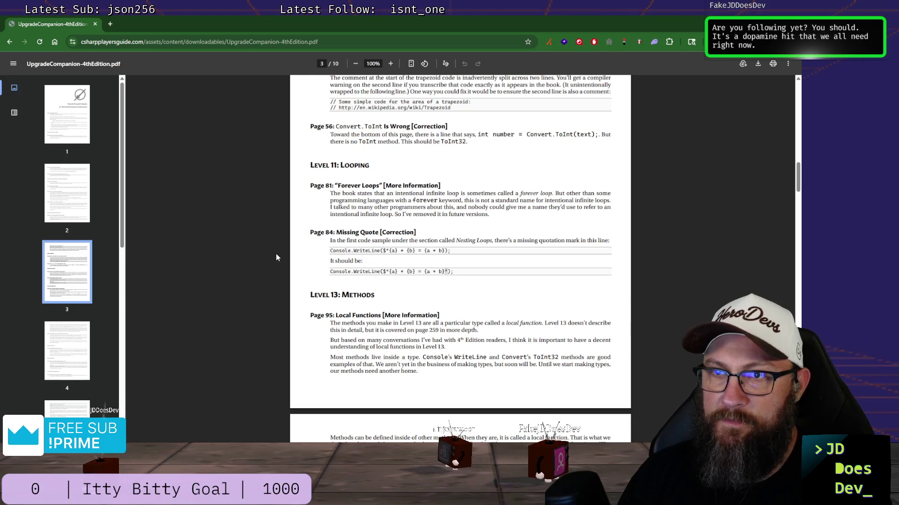
- Close the browser window showing the Upgrade Companion PDF
{"action": "left_click", "coordinate": [96, 23]}
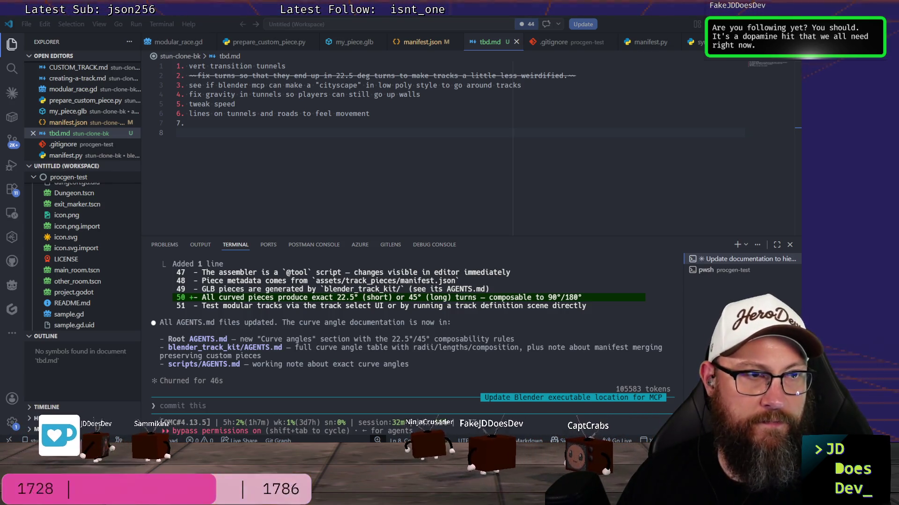
{"action": "left_click", "coordinate": [347, 407]}
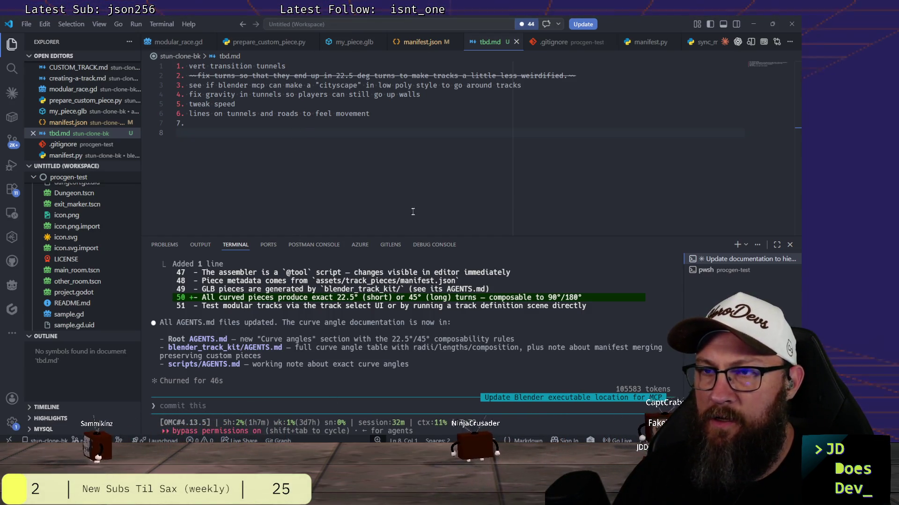
{"action": "key", "text": "alt+Tab"}
- Start a new General scene from the File menu
{"action": "mouse_move", "coordinate": [313, 231]}
{"action": "middle_mouse_down"}
{"action": "mouse_move", "coordinate": [261, 146]}
{"action": "mouse_move", "coordinate": [221, 192]}
{"action": "middle_mouse_up"}
{"action": "scroll", "coordinate": [222, 190], "scroll_direction": "up", "scroll_amount": 2}
{"action": "scroll", "coordinate": [239, 188], "scroll_direction": "up", "scroll_amount": 3}
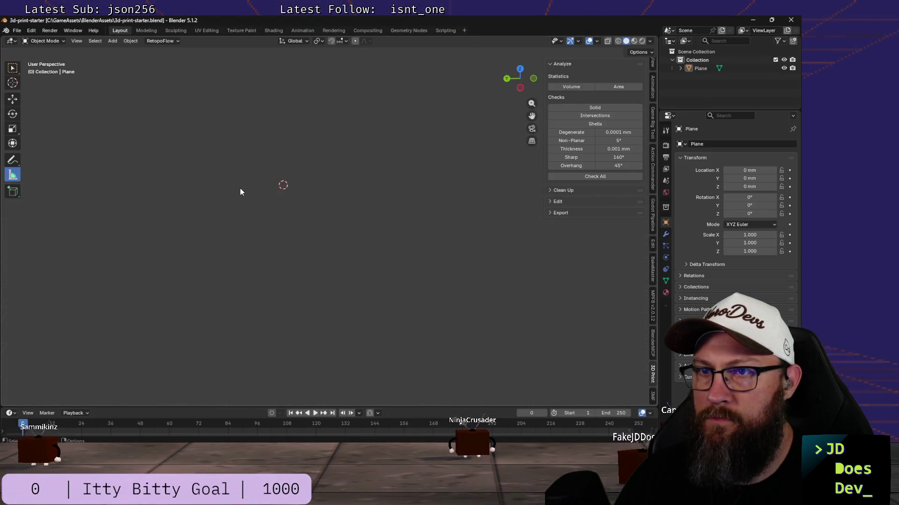
{"action": "scroll", "coordinate": [240, 189], "scroll_direction": "down", "scroll_amount": 5}
{"action": "mouse_move", "coordinate": [281, 193]}
{"action": "middle_mouse_down"}
{"action": "mouse_move", "coordinate": [401, 153]}
{"action": "mouse_move", "coordinate": [366, 186]}
{"action": "mouse_move", "coordinate": [273, 176]}
{"action": "mouse_move", "coordinate": [360, 192]}
{"action": "mouse_move", "coordinate": [229, 135]}
{"action": "middle_mouse_up"}
{"action": "scroll", "coordinate": [289, 180], "scroll_direction": "up", "scroll_amount": 1}
{"action": "scroll", "coordinate": [292, 184], "scroll_direction": "up", "scroll_amount": 3}
{"action": "left_click", "coordinate": [17, 29]}
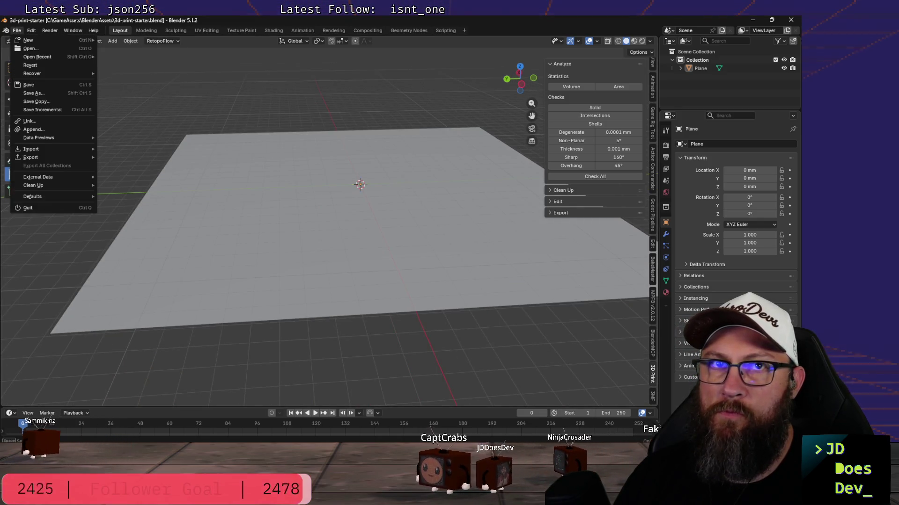
{"action": "mouse_move", "coordinate": [28, 40]}
{"action": "left_click", "coordinate": [116, 40]}
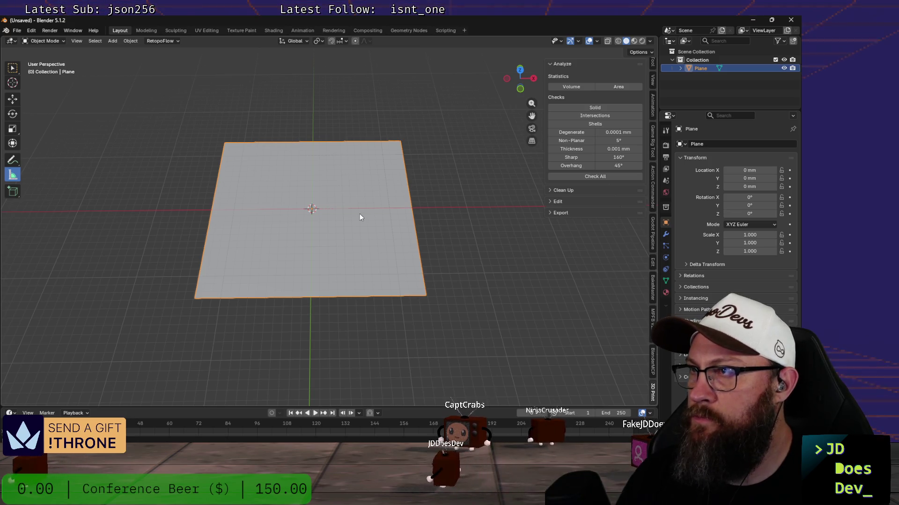
- Open File > Recover > Auto Save to browse the Temp folder's autosave files
{"action": "left_click", "coordinate": [17, 32]}
{"action": "mouse_move", "coordinate": [32, 74]}
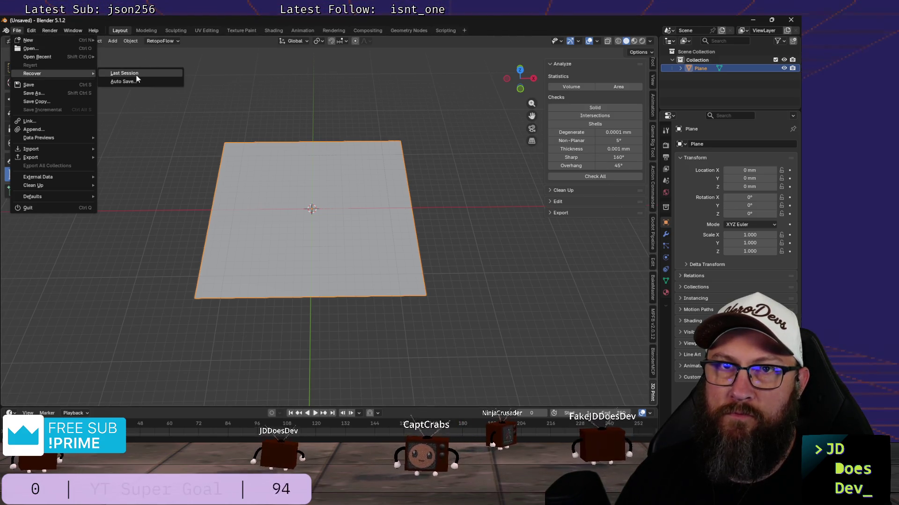
{"action": "left_click", "coordinate": [124, 82]}
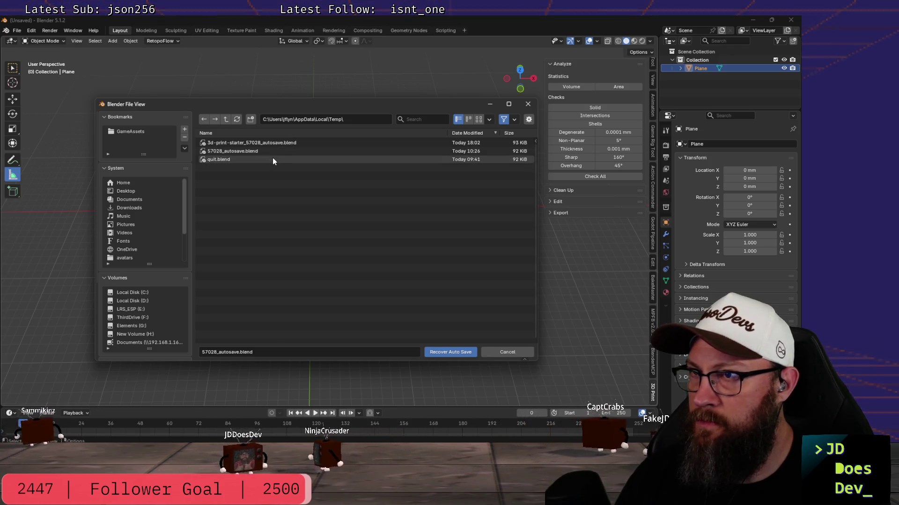
- Load the recovered quit.blend file with its cube, camera and light
{"action": "double_click", "coordinate": [272, 160]}
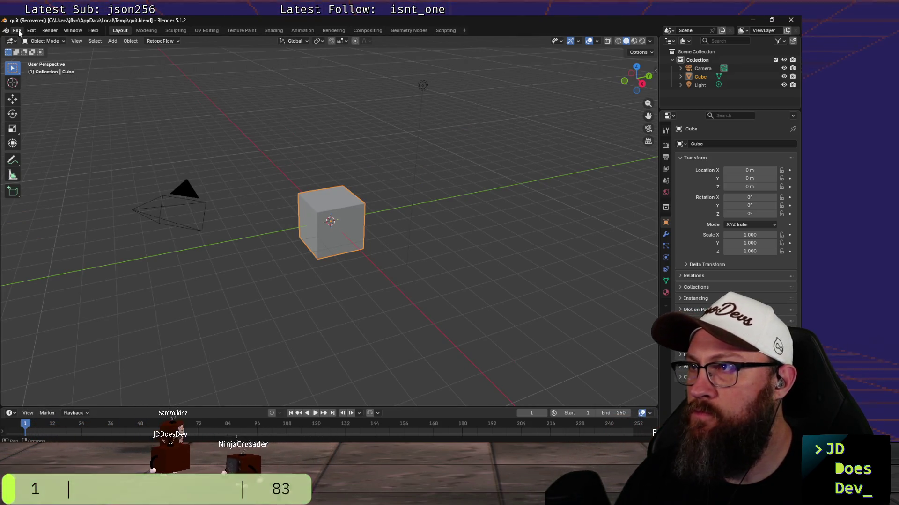
- Show the Scene properties and briefly review the unit settings
{"action": "left_click", "coordinate": [665, 132]}
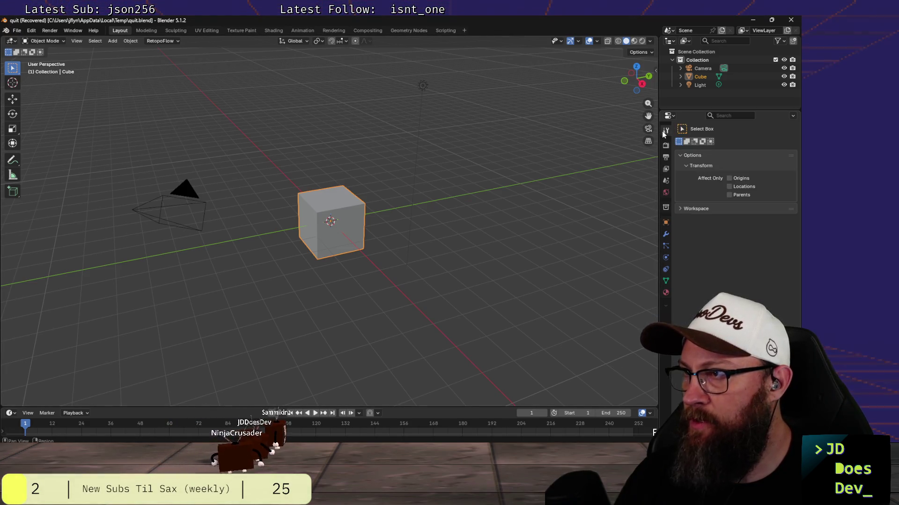
{"action": "left_click", "coordinate": [666, 181]}
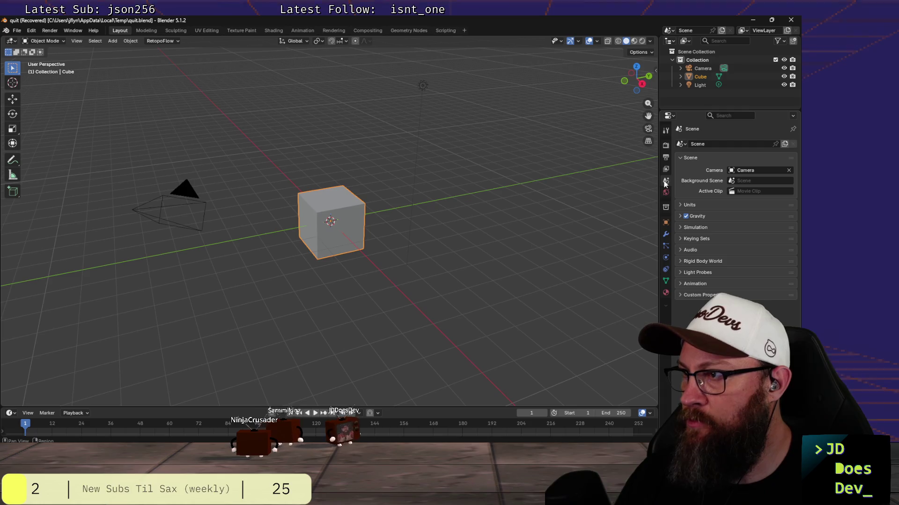
{"action": "left_click", "coordinate": [680, 205]}
{"action": "left_click", "coordinate": [678, 204]}
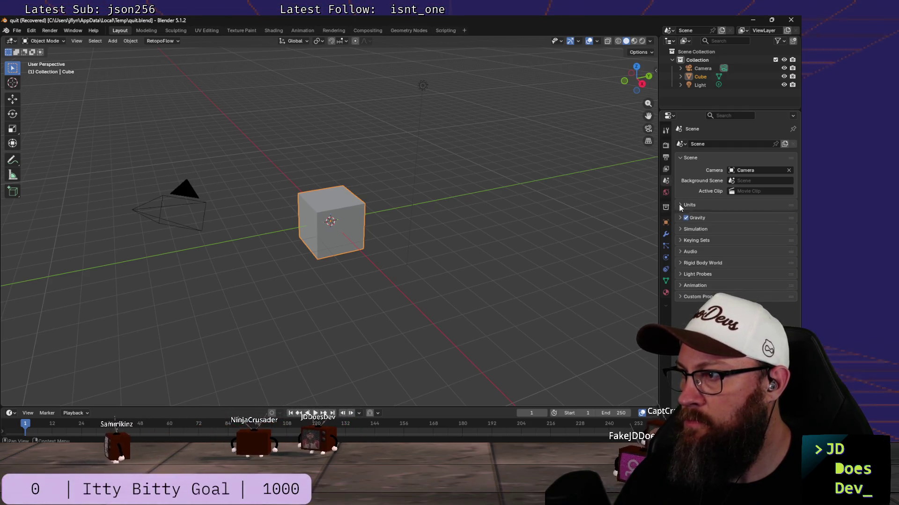
{"action": "middle_click_drag", "start_coordinate": [375, 241], "coordinate": [359, 242]}
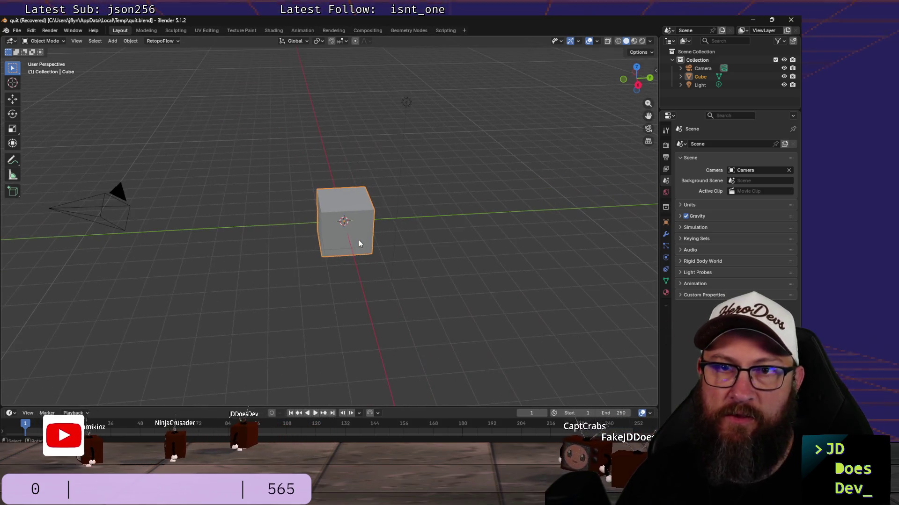
{"action": "scroll", "coordinate": [335, 239], "scroll_direction": "down", "scroll_amount": 2}
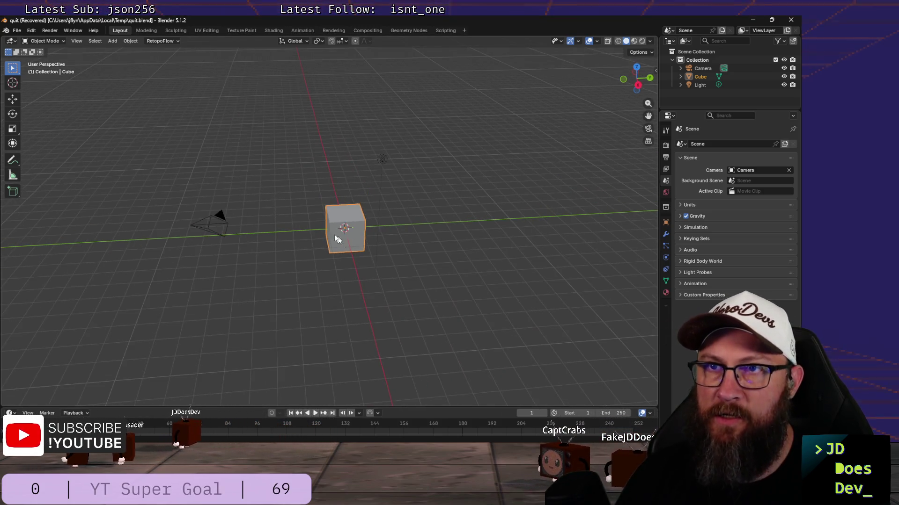
- Save the scene as the startup file, overwriting it, then select all objects for deletion
{"action": "left_click", "coordinate": [14, 31]}
{"action": "mouse_move", "coordinate": [33, 196]}
{"action": "left_click", "coordinate": [146, 196]}
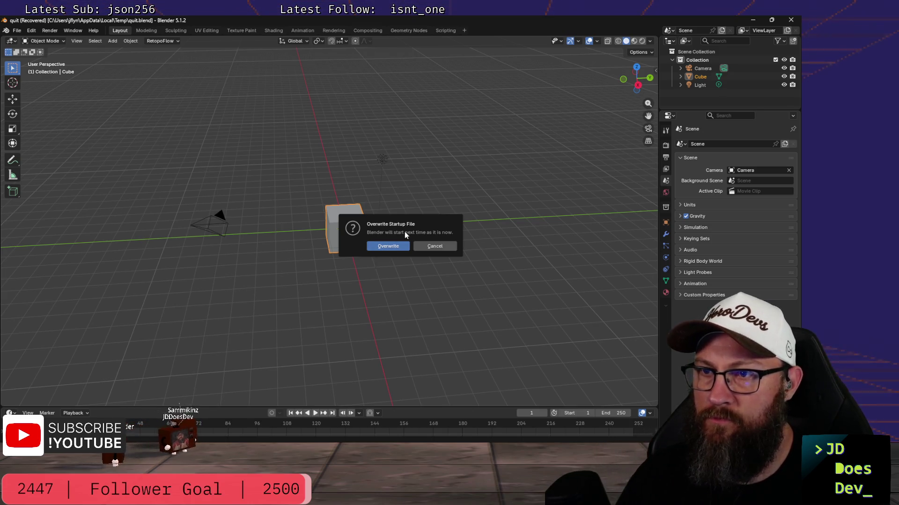
{"action": "left_click", "coordinate": [388, 247]}
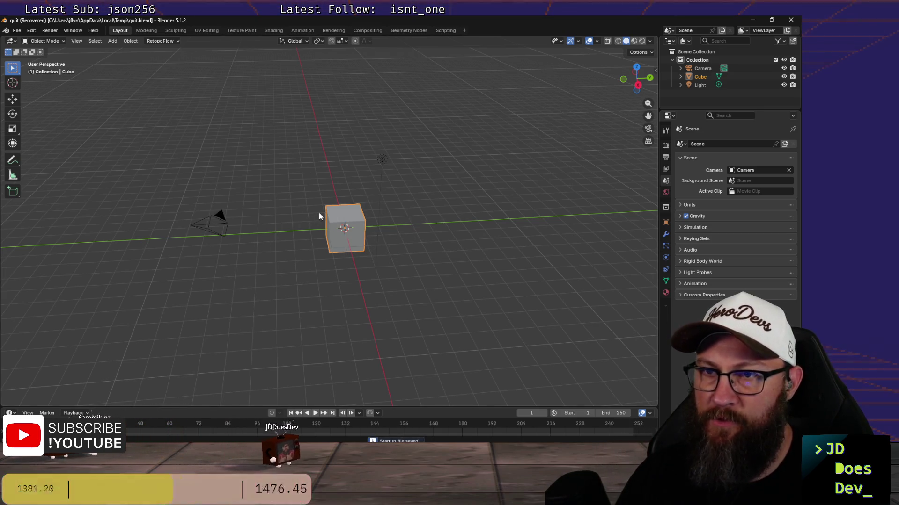
{"action": "key", "text": "a"}
{"action": "key", "text": "x"}
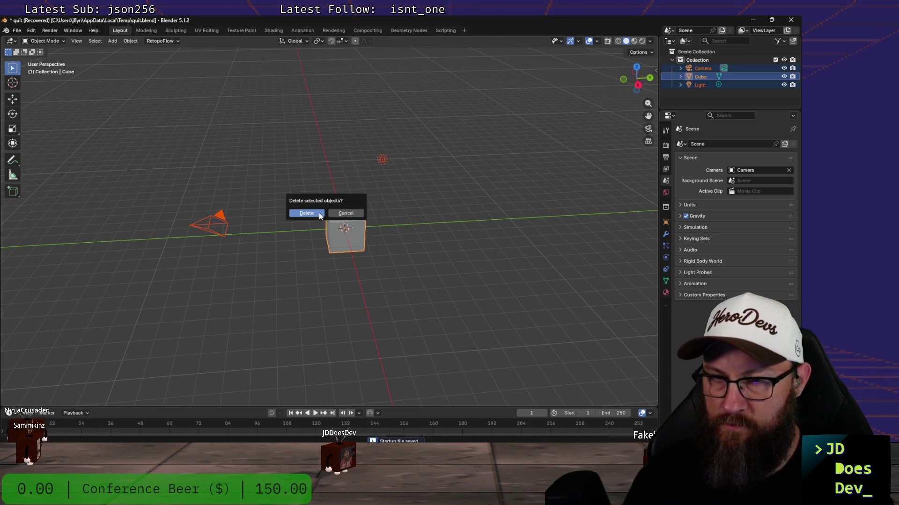
- Delete the camera, cube and light, then open the File menu for importing
{"action": "left_click", "coordinate": [318, 213]}
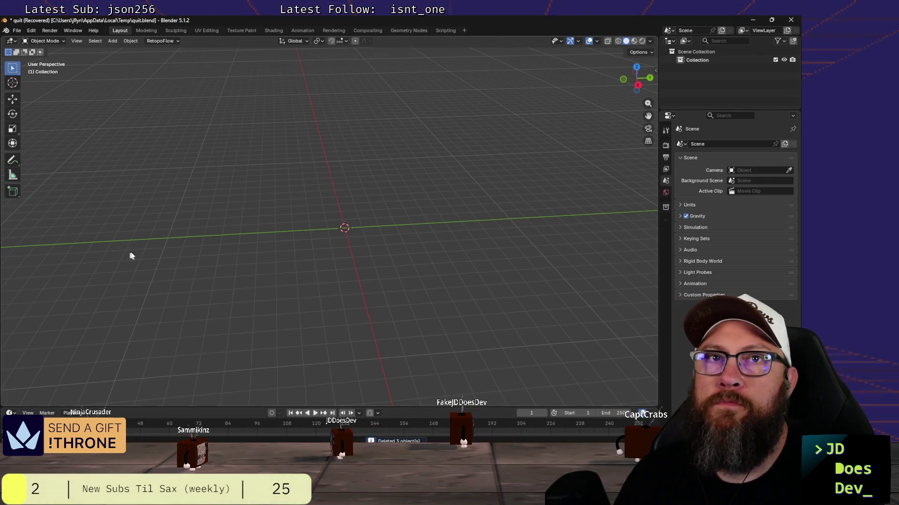
{"action": "left_click", "coordinate": [19, 30]}
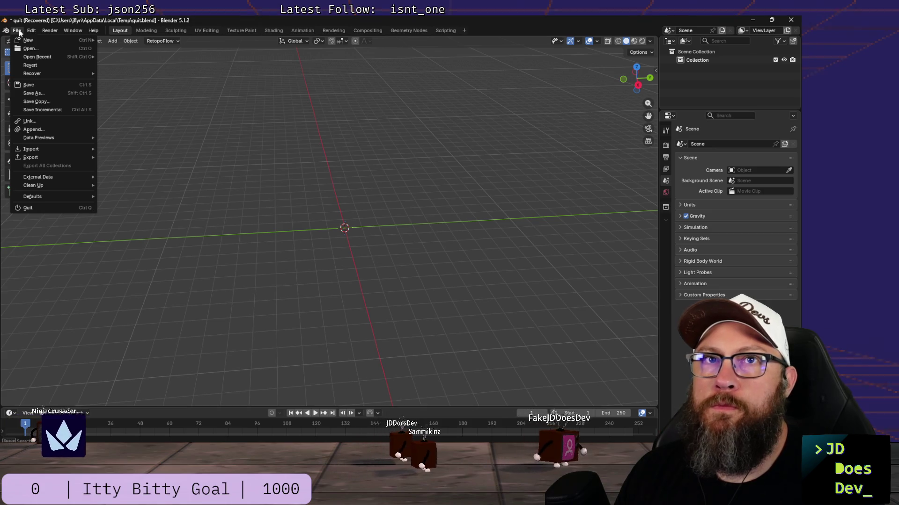
{"action": "mouse_move", "coordinate": [31, 148]}
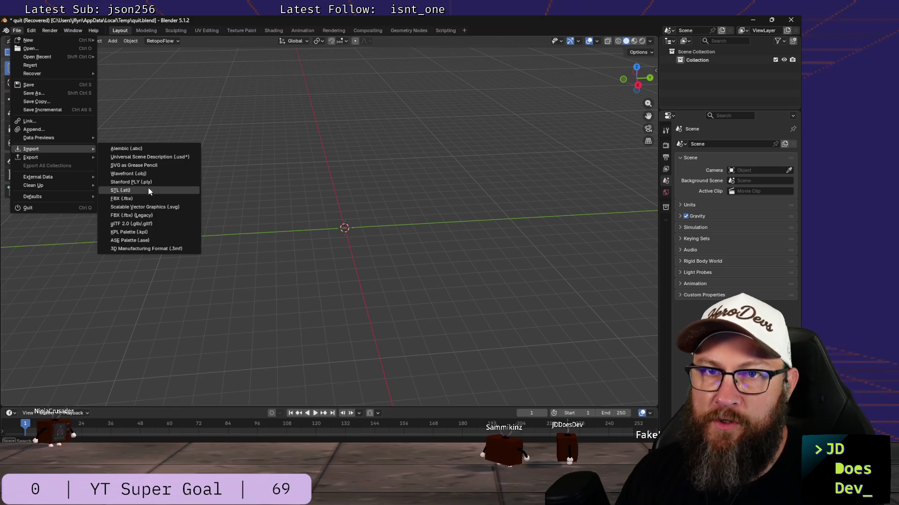
- Start a glTF 2.0 import and browse into the stun-clone-bk project folder, sorted by name
{"action": "left_click", "coordinate": [148, 224]}
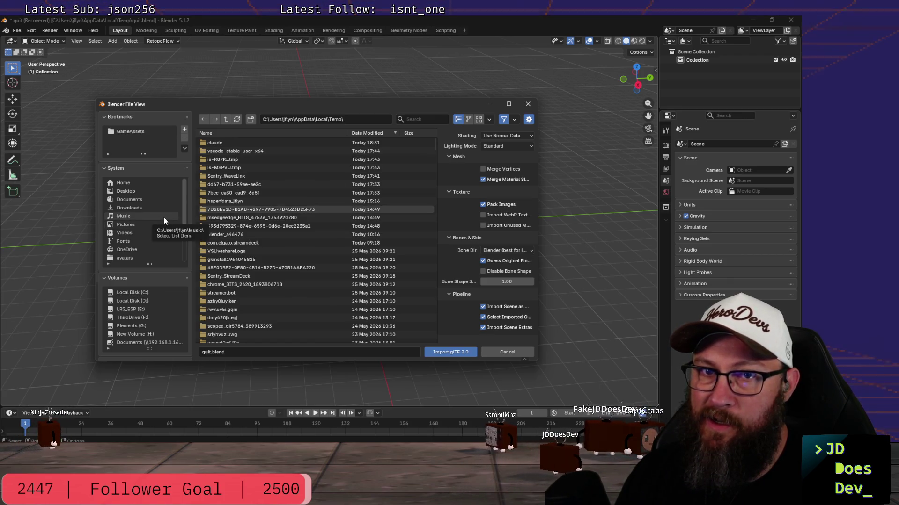
{"action": "scroll", "coordinate": [135, 207], "scroll_direction": "down", "scroll_amount": 2}
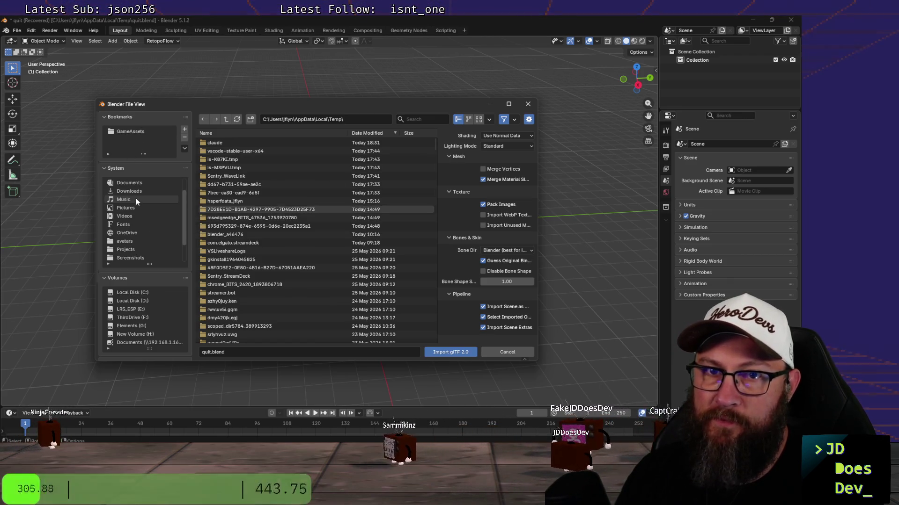
{"action": "left_click", "coordinate": [125, 251]}
{"action": "left_click", "coordinate": [242, 135]}
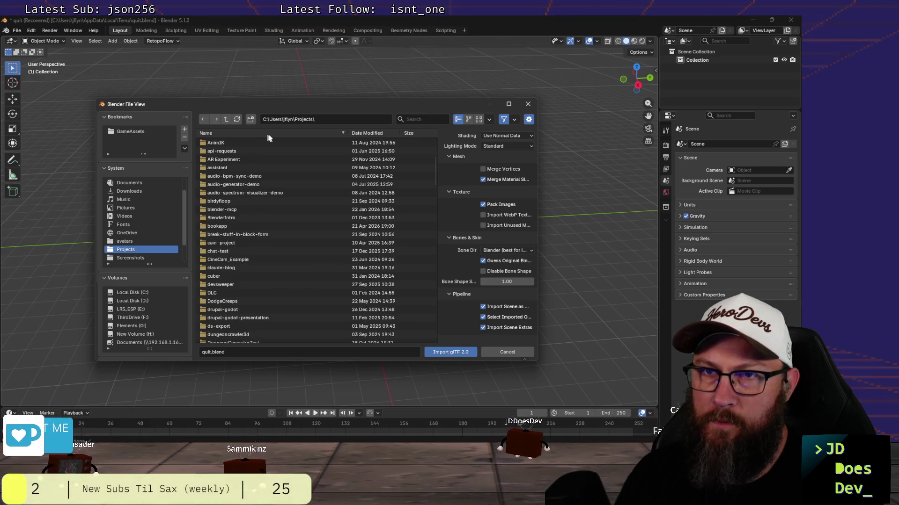
{"action": "scroll", "coordinate": [260, 242], "scroll_direction": "down", "scroll_amount": 5}
{"action": "scroll", "coordinate": [275, 255], "scroll_direction": "down", "scroll_amount": 8}
{"action": "scroll", "coordinate": [276, 254], "scroll_direction": "down", "scroll_amount": 8}
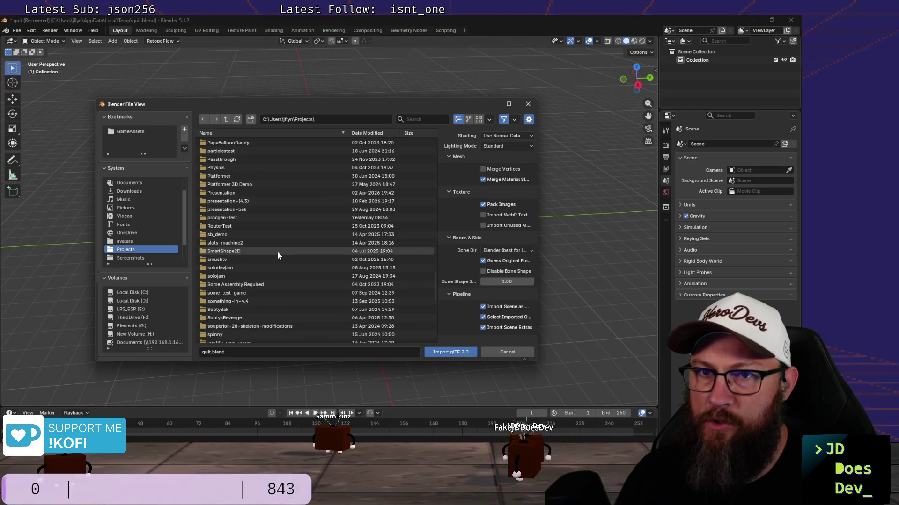
{"action": "scroll", "coordinate": [277, 253], "scroll_direction": "down", "scroll_amount": 6}
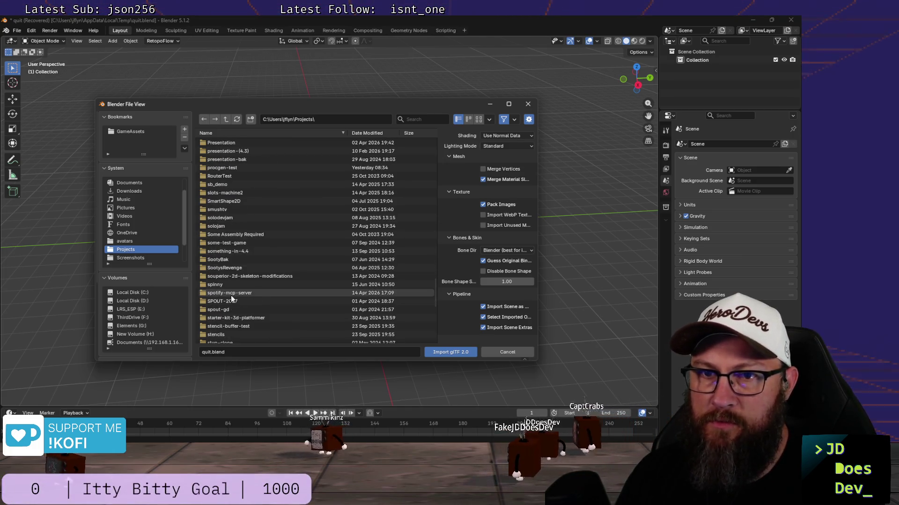
{"action": "scroll", "coordinate": [219, 314], "scroll_direction": "down", "scroll_amount": 1}
{"action": "left_click", "coordinate": [223, 318]}
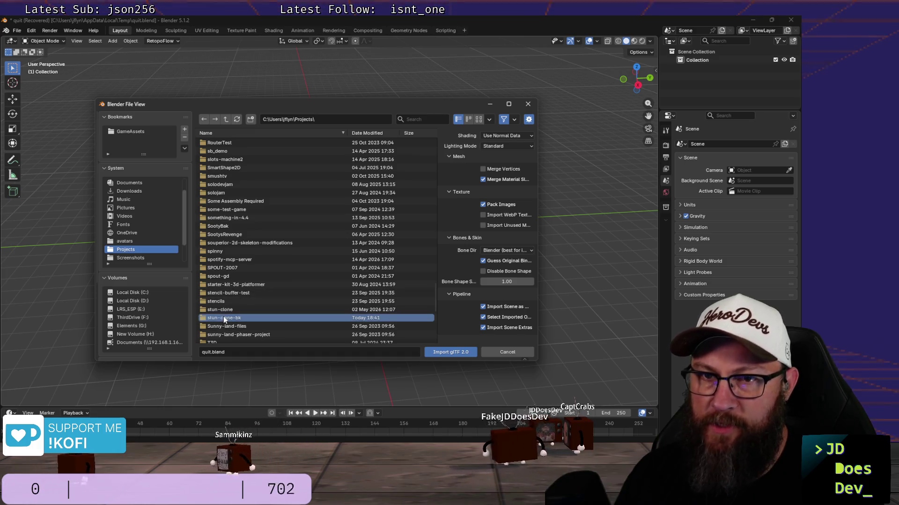
{"action": "left_click", "coordinate": [228, 317]}
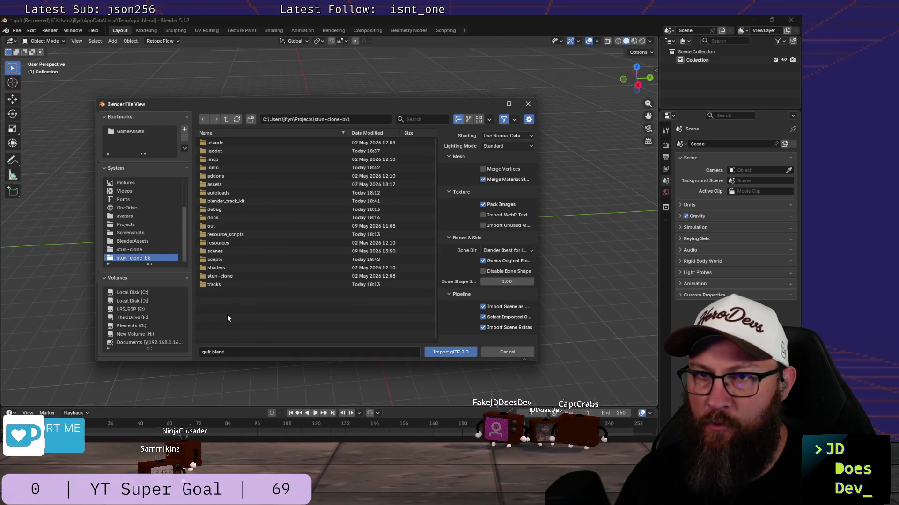
- Import wide_vert_transition_90.glb from assets/track_pieces and orbit to view its curved road
{"action": "left_click", "coordinate": [215, 185]}
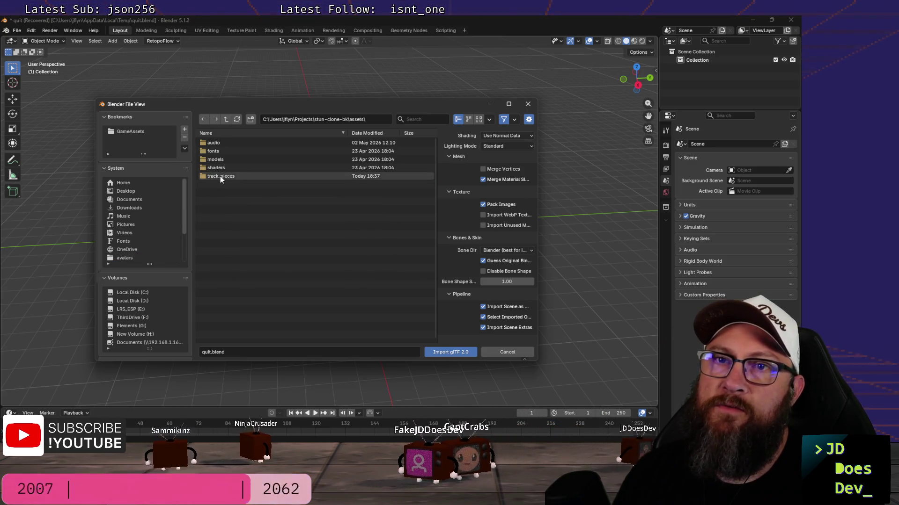
{"action": "left_click", "coordinate": [219, 176]}
{"action": "scroll", "coordinate": [376, 241], "scroll_direction": "down", "scroll_amount": 5}
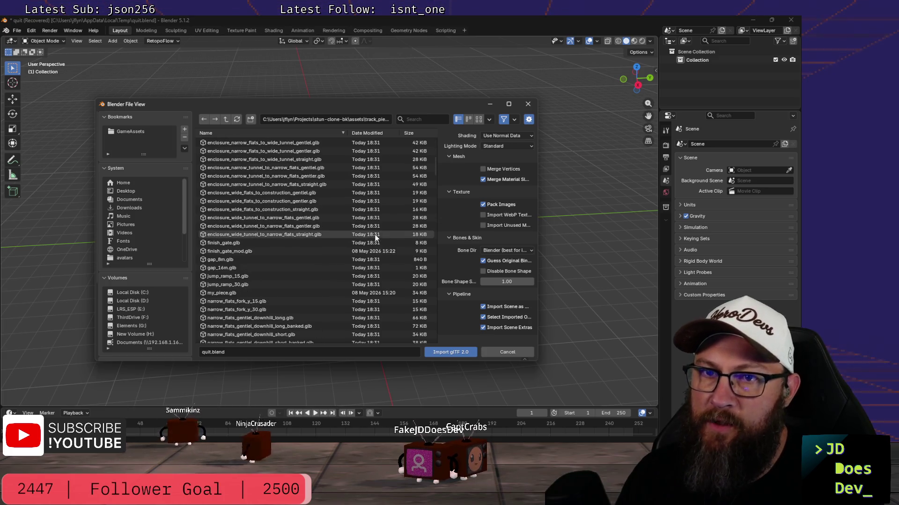
{"action": "scroll", "coordinate": [376, 239], "scroll_direction": "down", "scroll_amount": 5}
{"action": "scroll", "coordinate": [370, 230], "scroll_direction": "down", "scroll_amount": 5}
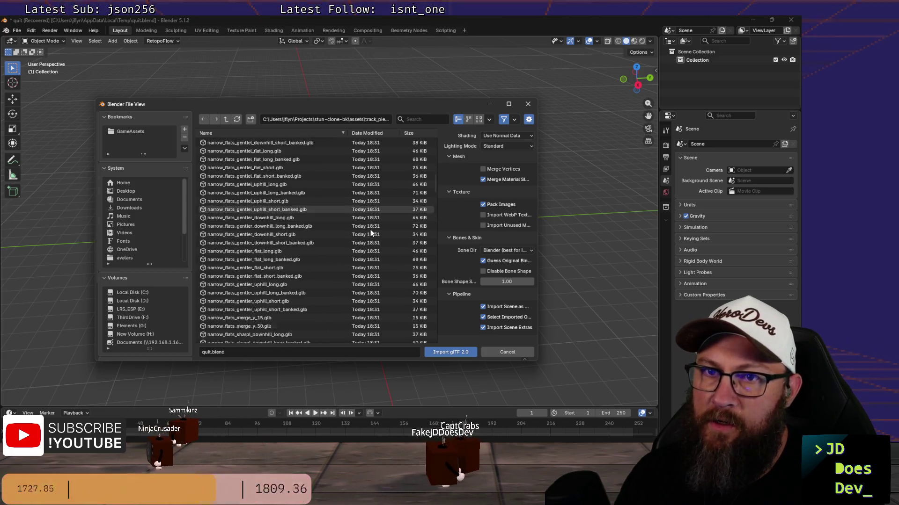
{"action": "scroll", "coordinate": [370, 230], "scroll_direction": "down", "scroll_amount": 5}
{"action": "scroll", "coordinate": [370, 231], "scroll_direction": "down", "scroll_amount": 10}
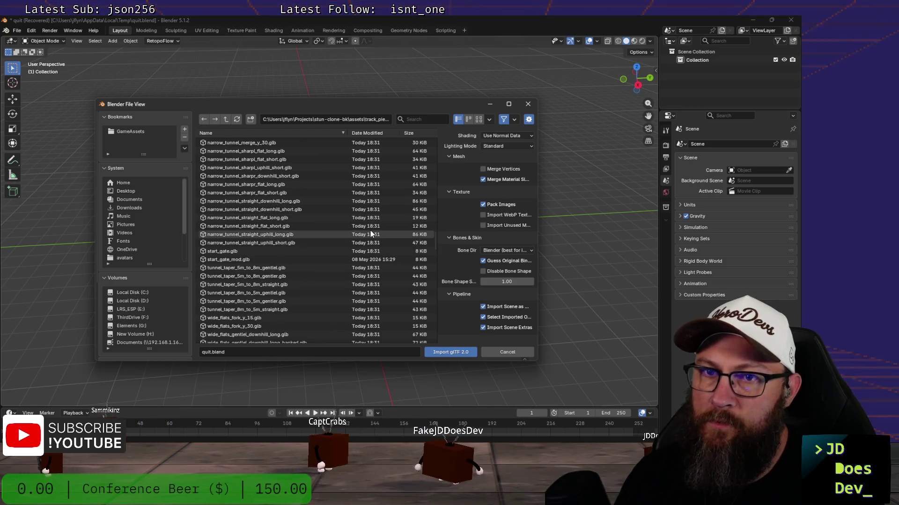
{"action": "scroll", "coordinate": [370, 231], "scroll_direction": "down", "scroll_amount": 5}
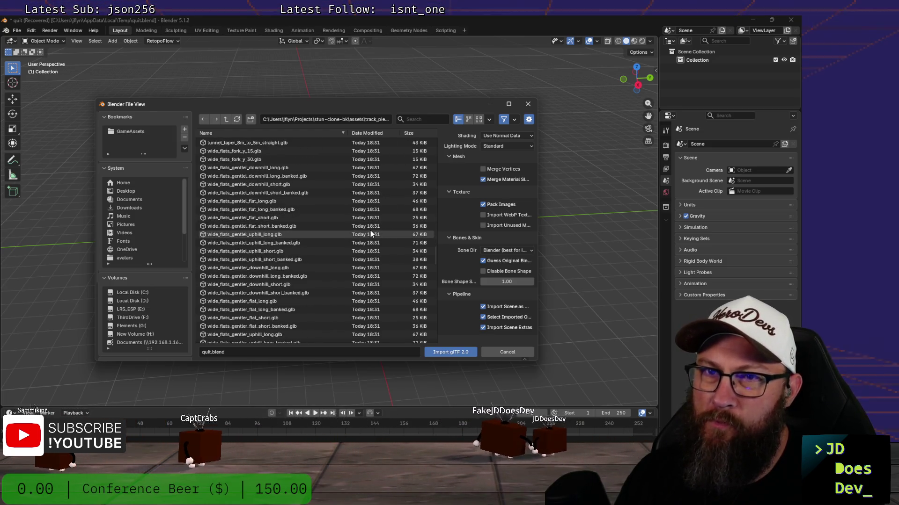
{"action": "scroll", "coordinate": [371, 231], "scroll_direction": "down", "scroll_amount": 5}
{"action": "scroll", "coordinate": [370, 231], "scroll_direction": "down", "scroll_amount": 5}
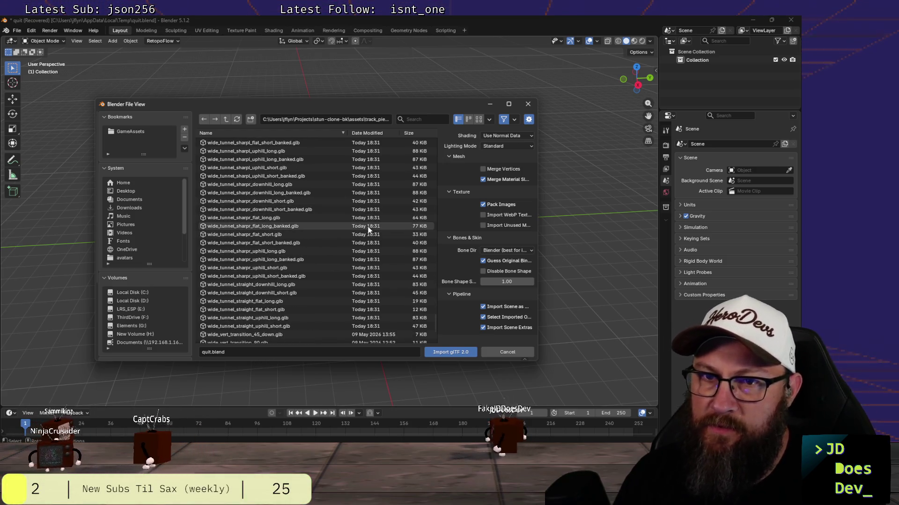
{"action": "scroll", "coordinate": [368, 232], "scroll_direction": "down", "scroll_amount": 5}
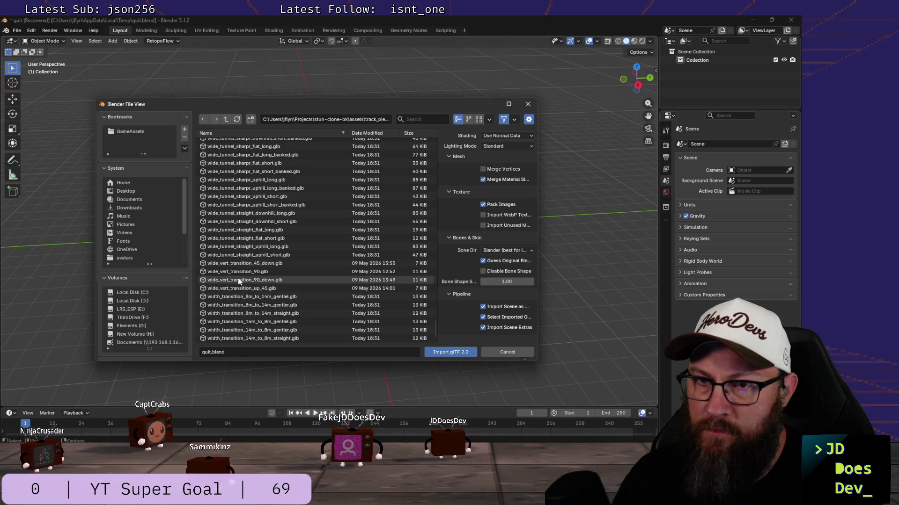
{"action": "left_click", "coordinate": [241, 273]}
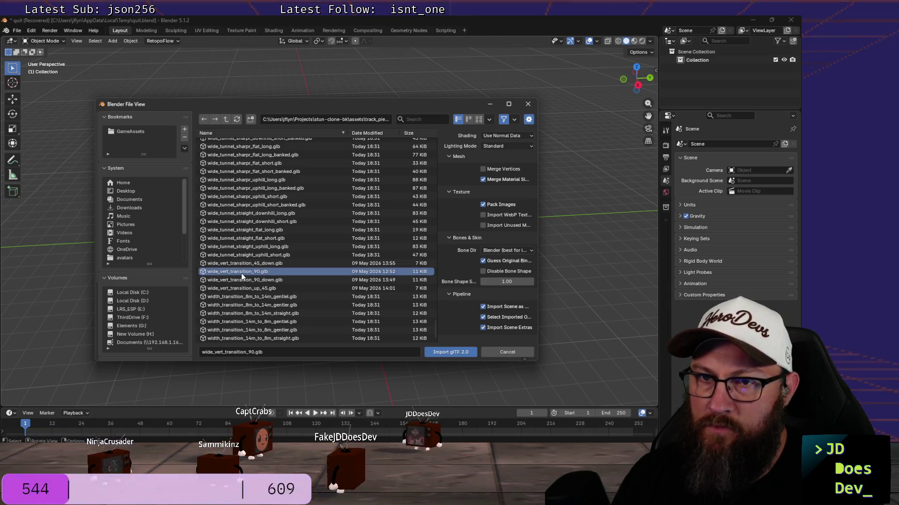
{"action": "left_click", "coordinate": [449, 352]}
{"action": "mouse_move", "coordinate": [225, 242]}
{"action": "middle_mouse_down"}
{"action": "mouse_move", "coordinate": [222, 213]}
{"action": "mouse_move", "coordinate": [124, 215]}
{"action": "mouse_move", "coordinate": [247, 221]}
{"action": "mouse_move", "coordinate": [206, 206]}
{"action": "mouse_move", "coordinate": [217, 212]}
{"action": "middle_mouse_up"}
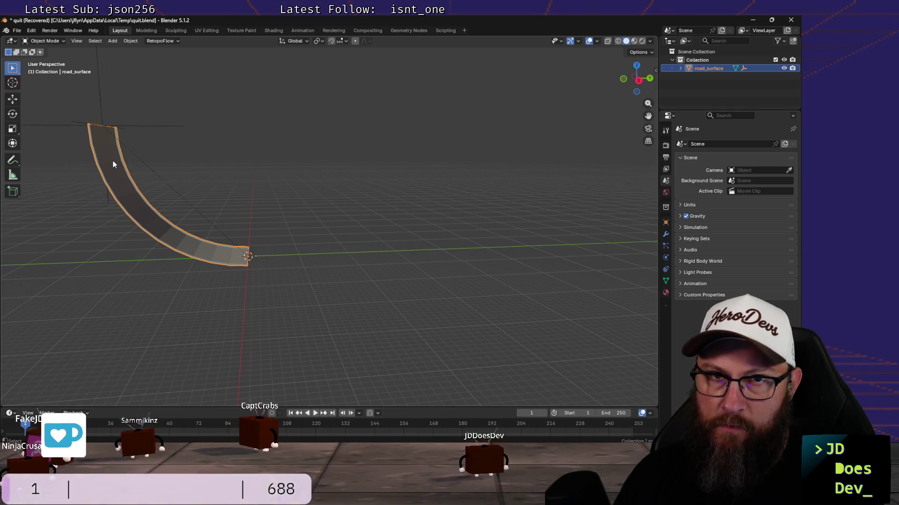
- Move the curved road piece 24 m down along Z and inspect it from above
{"action": "key", "text": "g"}
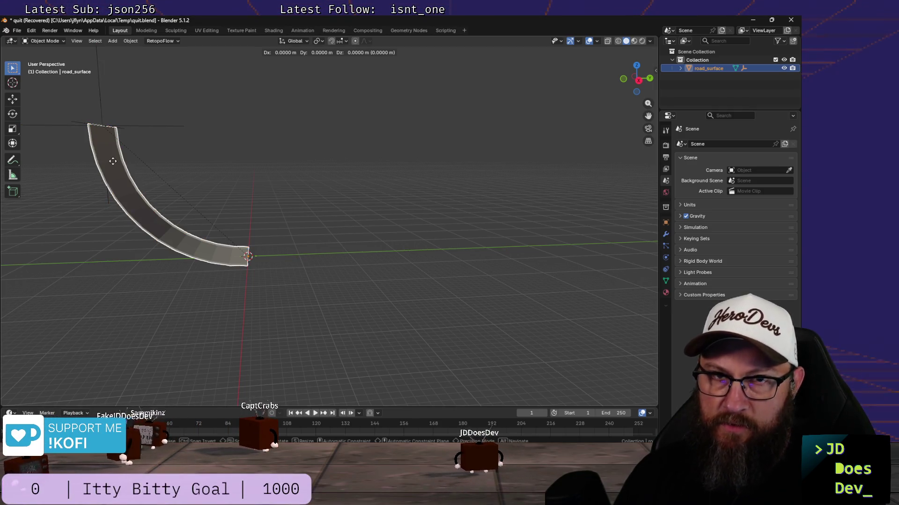
{"action": "key", "text": "y"}
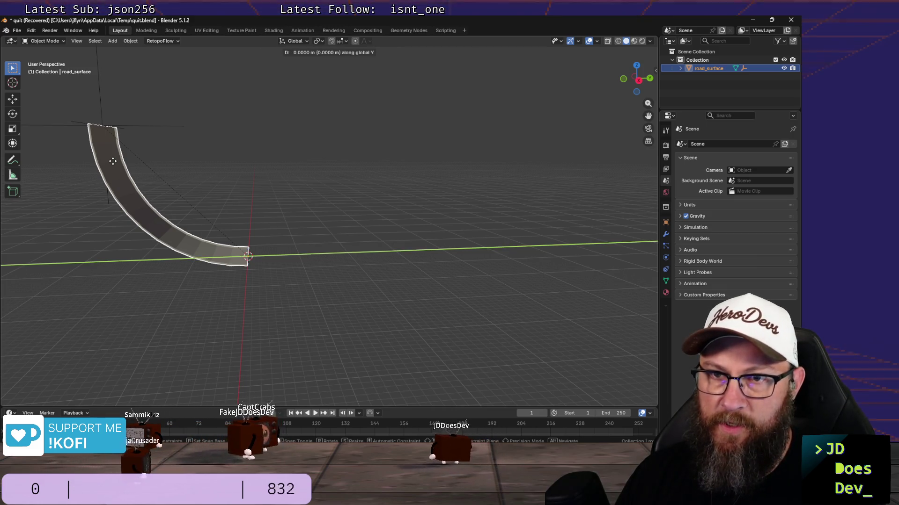
{"action": "key", "text": "z"}
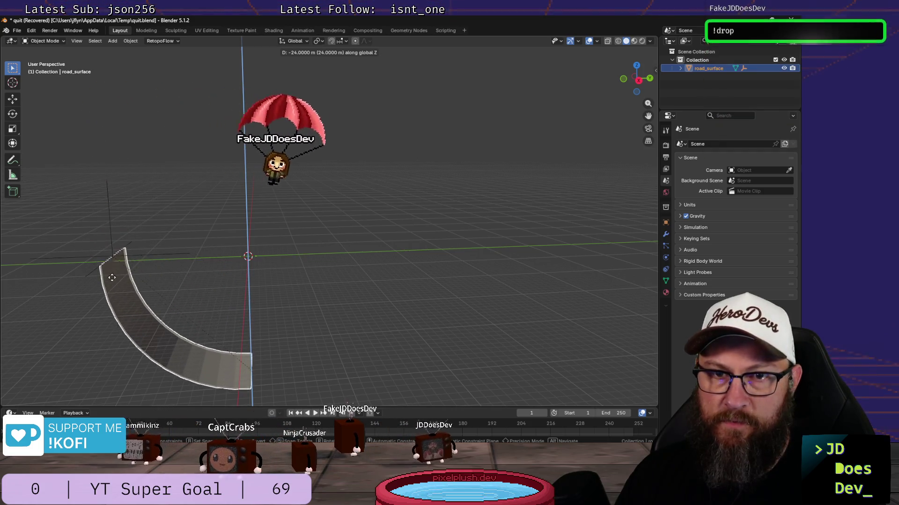
{"action": "left_click", "coordinate": [114, 280]}
{"action": "mouse_move", "coordinate": [114, 280]}
{"action": "middle_mouse_down"}
{"action": "mouse_move", "coordinate": [210, 286]}
{"action": "mouse_move", "coordinate": [186, 288]}
{"action": "middle_mouse_up"}
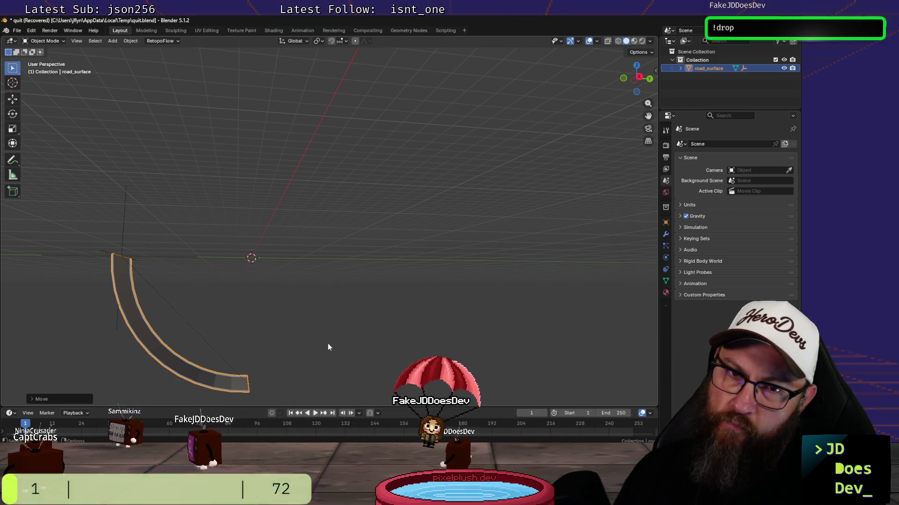
{"action": "scroll", "coordinate": [332, 338], "scroll_direction": "down", "scroll_amount": 2}
{"action": "scroll", "coordinate": [332, 338], "scroll_direction": "down", "scroll_amount": 2}
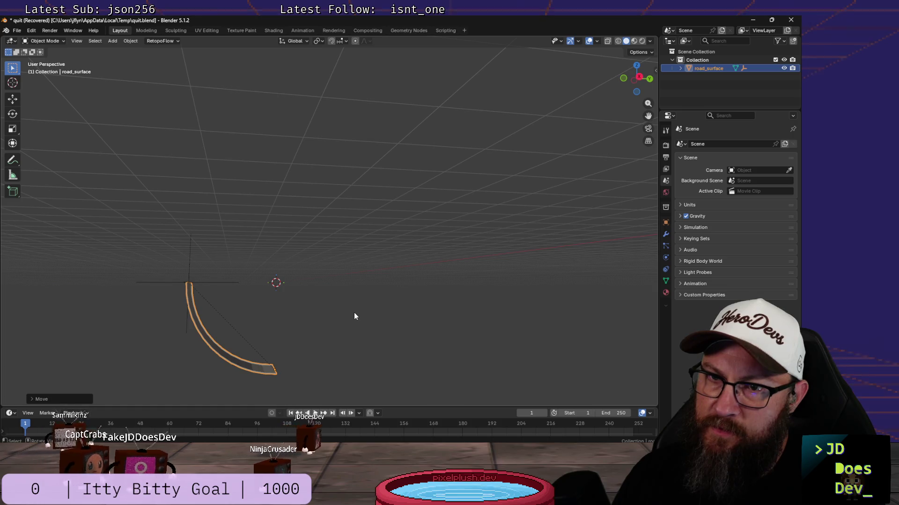
{"action": "key", "text": "KP_8"}
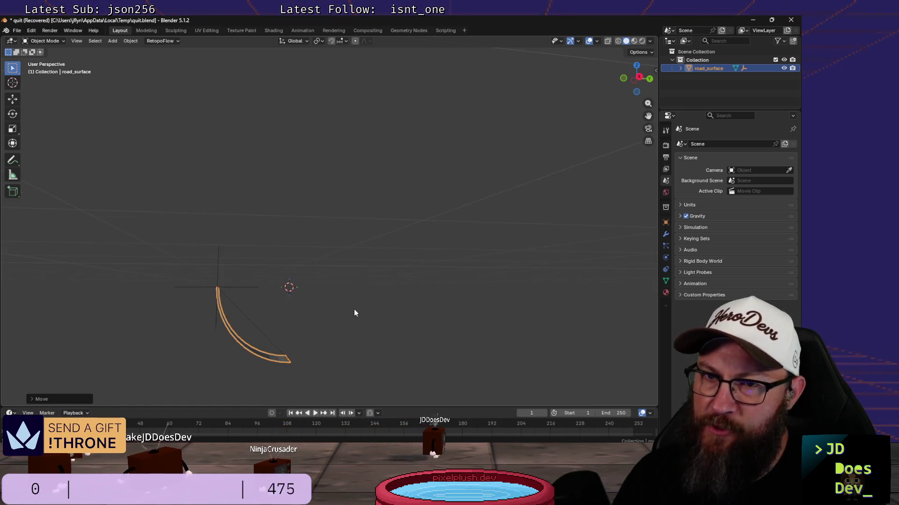
{"action": "middle_click_drag", "start_coordinate": [353, 311], "coordinate": [348, 321]}
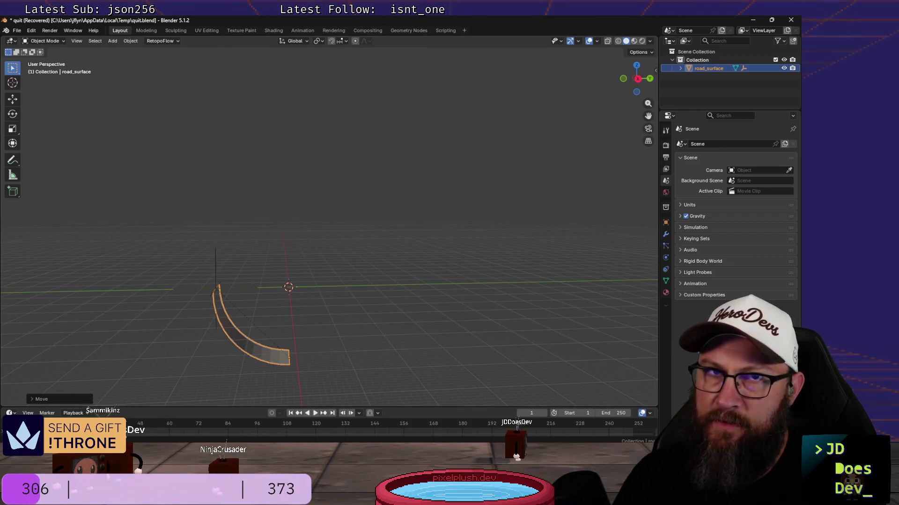
- Bring up the File menu to start another import
{"action": "left_click", "coordinate": [22, 29]}
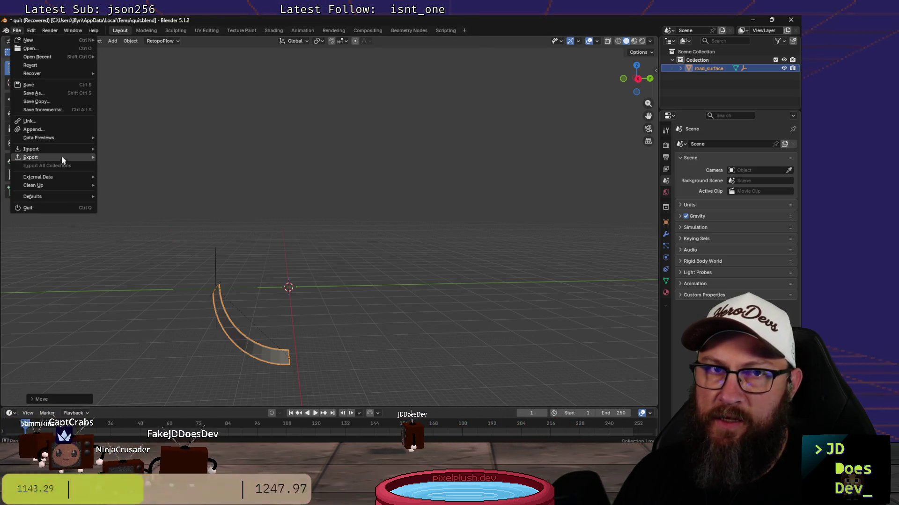
{"action": "mouse_move", "coordinate": [32, 149]}
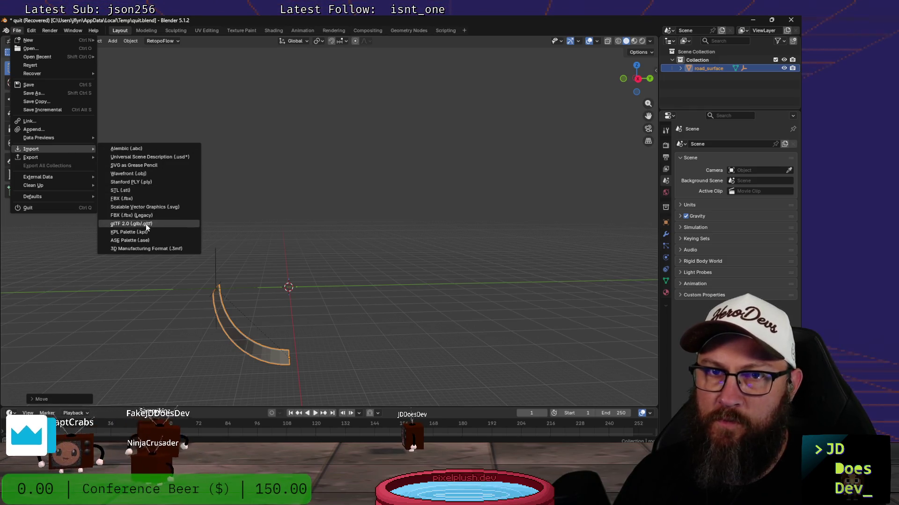
- Import a glTF track piece by mistake and undo it
{"action": "left_click", "coordinate": [146, 224]}
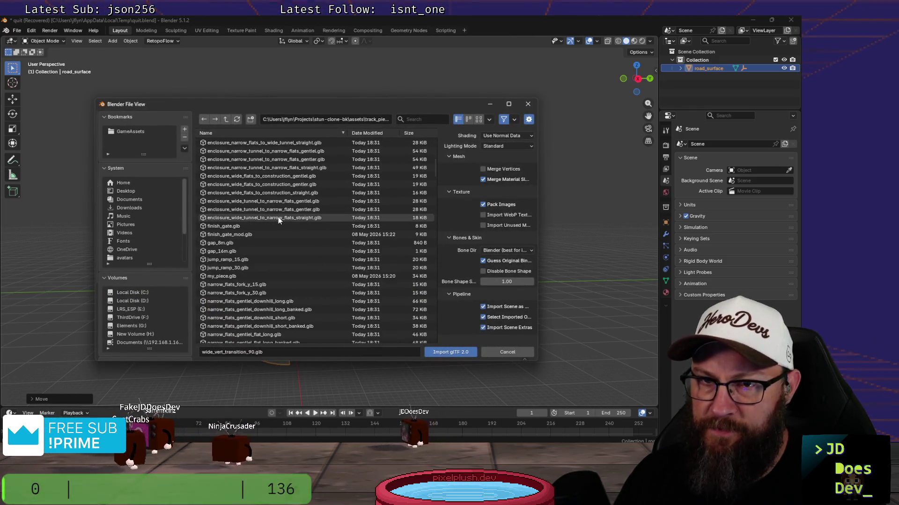
{"action": "scroll", "coordinate": [282, 216], "scroll_direction": "down", "scroll_amount": 3}
{"action": "scroll", "coordinate": [284, 216], "scroll_direction": "down", "scroll_amount": 3}
{"action": "scroll", "coordinate": [285, 216], "scroll_direction": "down", "scroll_amount": 3}
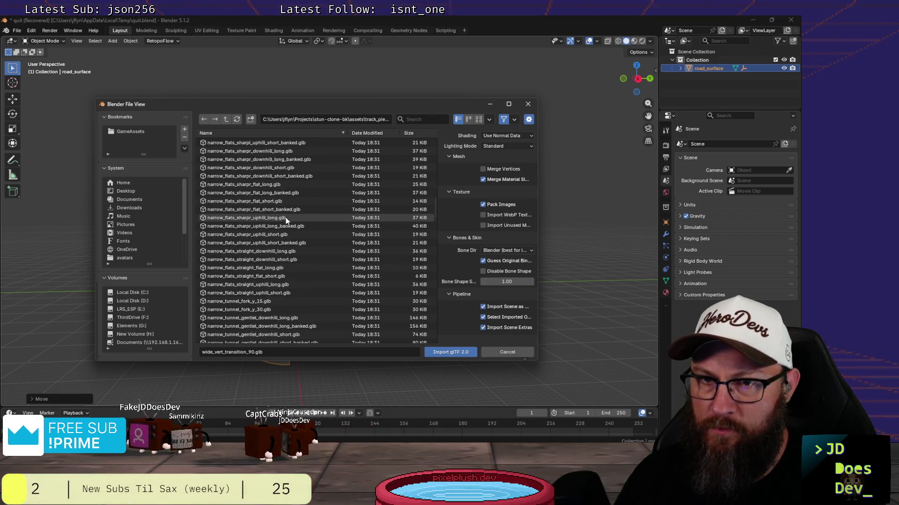
{"action": "scroll", "coordinate": [288, 217], "scroll_direction": "down", "scroll_amount": 4}
{"action": "scroll", "coordinate": [287, 217], "scroll_direction": "down", "scroll_amount": 4}
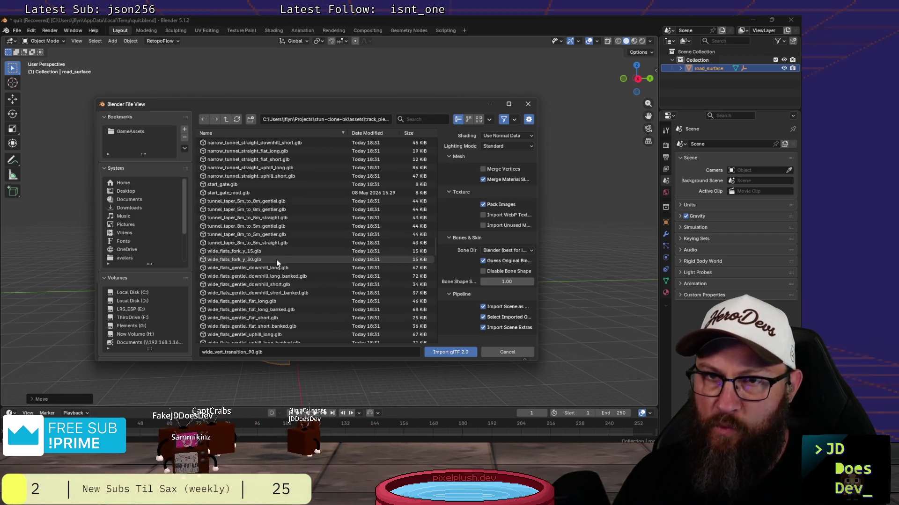
{"action": "scroll", "coordinate": [278, 254], "scroll_direction": "down", "scroll_amount": 5}
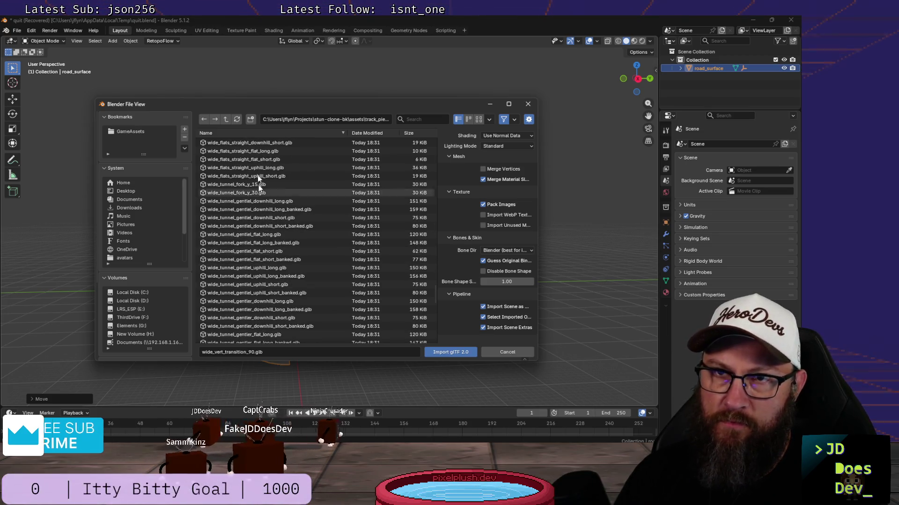
{"action": "double_click", "coordinate": [238, 156]}
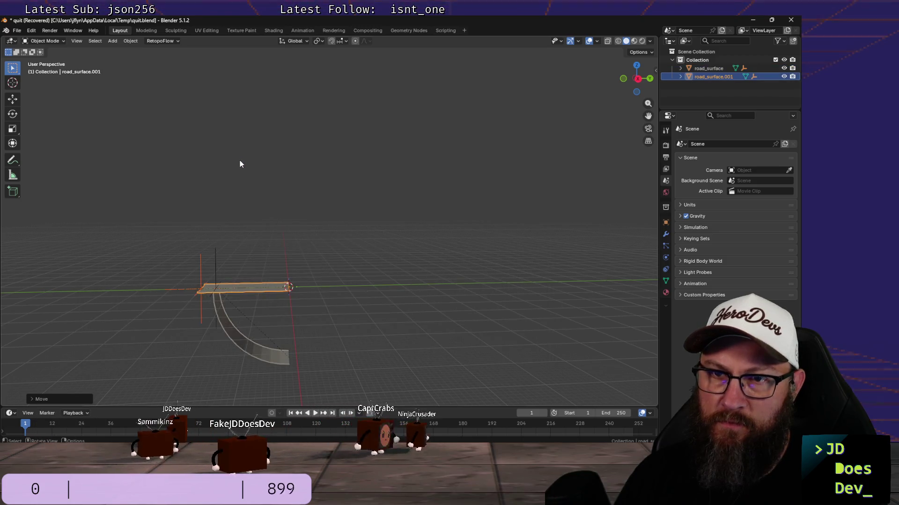
{"action": "key", "text": "ctrl+z"}
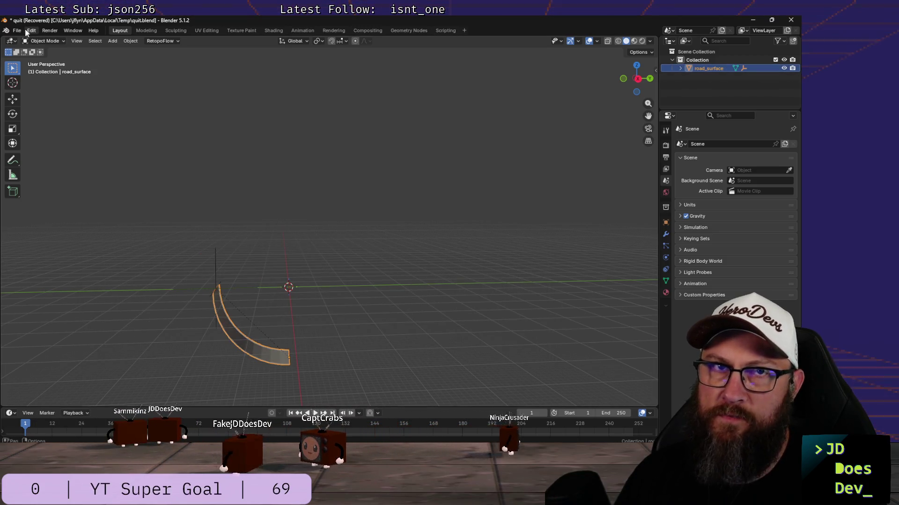
- Re-import wide_tunnel_straight_flat_short.glb as road_surface.001
{"action": "left_click", "coordinate": [17, 30]}
{"action": "mouse_move", "coordinate": [31, 149]}
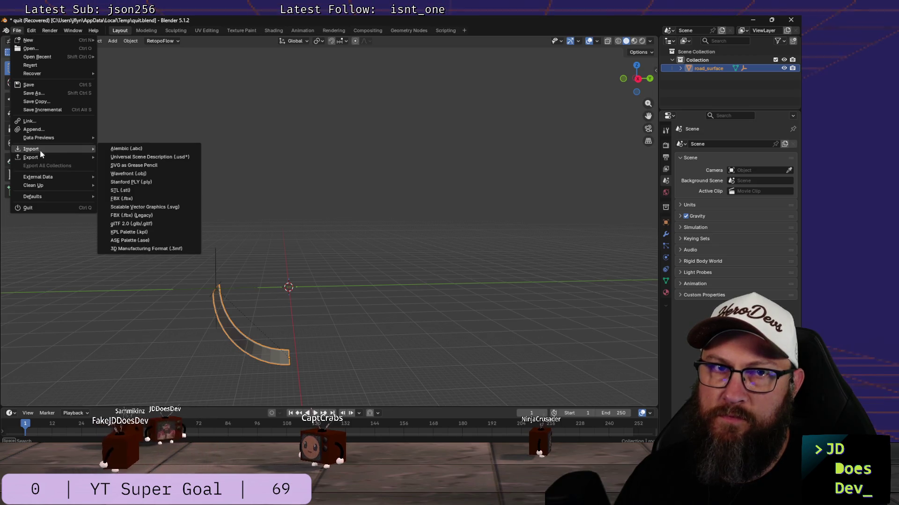
{"action": "left_click", "coordinate": [151, 223]}
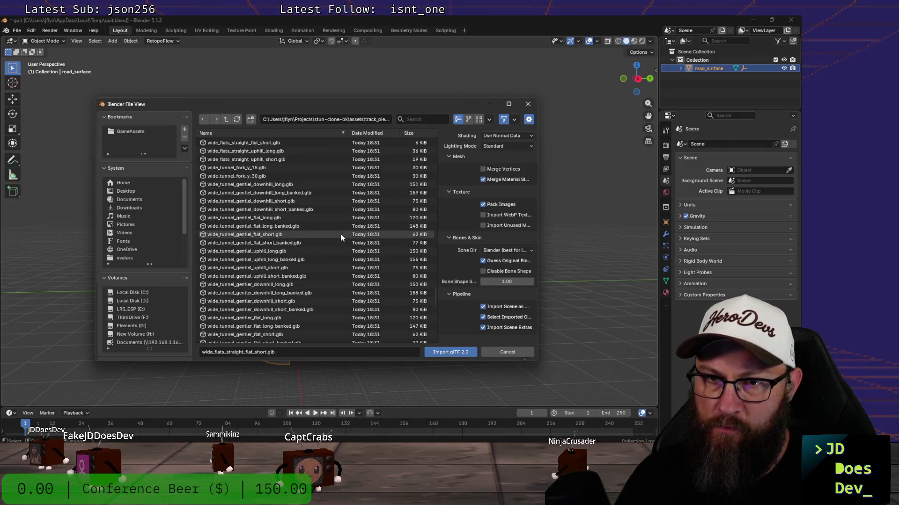
{"action": "scroll", "coordinate": [341, 237], "scroll_direction": "down", "scroll_amount": 4}
{"action": "scroll", "coordinate": [341, 237], "scroll_direction": "down", "scroll_amount": 7}
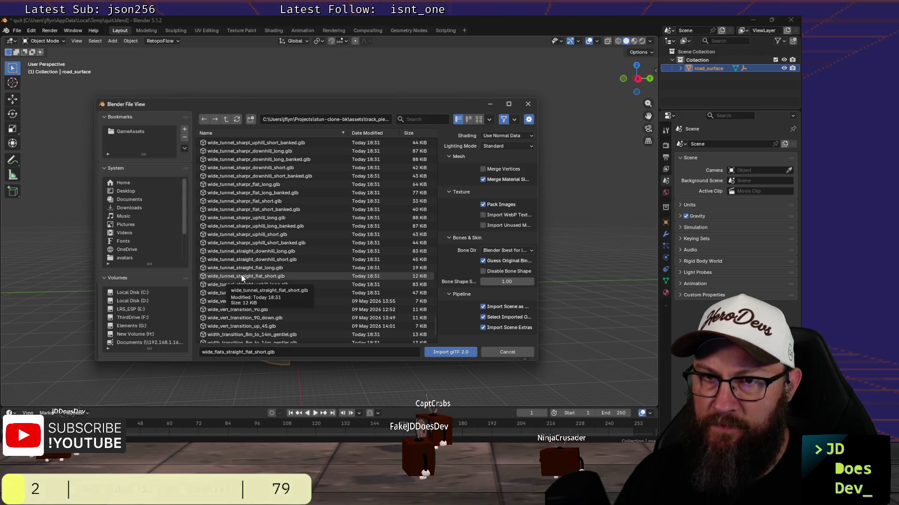
{"action": "double_click", "coordinate": [243, 274]}
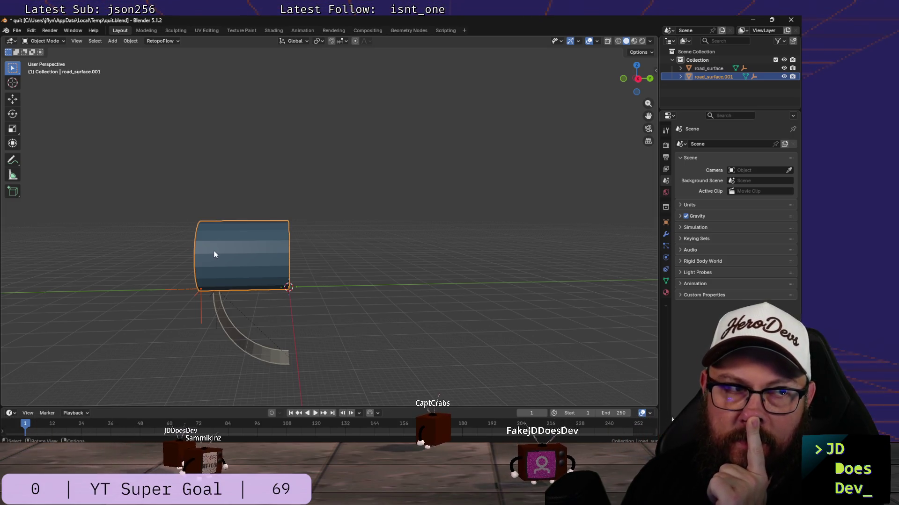
{"action": "scroll", "coordinate": [215, 251], "scroll_direction": "down", "scroll_amount": 1}
{"action": "scroll", "coordinate": [215, 252], "scroll_direction": "up", "scroll_amount": 1}
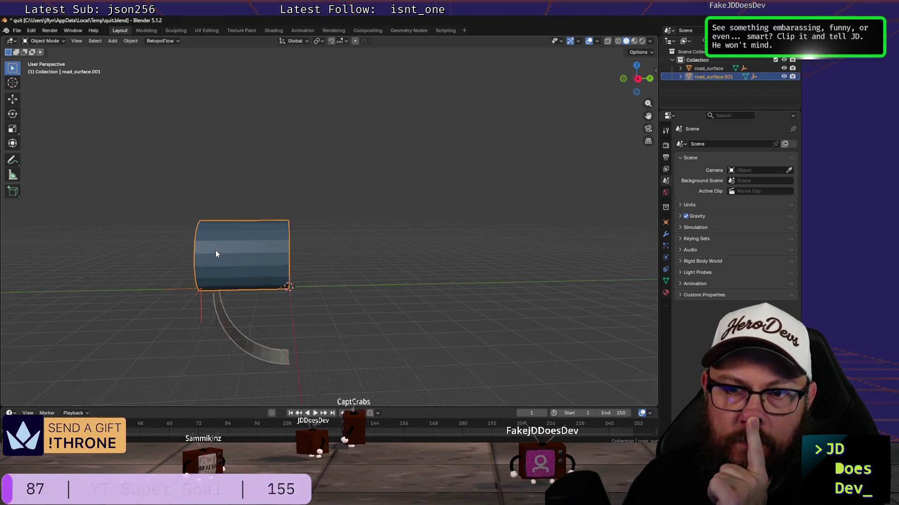
{"action": "scroll", "coordinate": [216, 253], "scroll_direction": "up", "scroll_amount": 2}
- Drag the tunnel tube down the Z axis in two moves, checking it from the side and end-on
{"action": "key", "text": "g"}
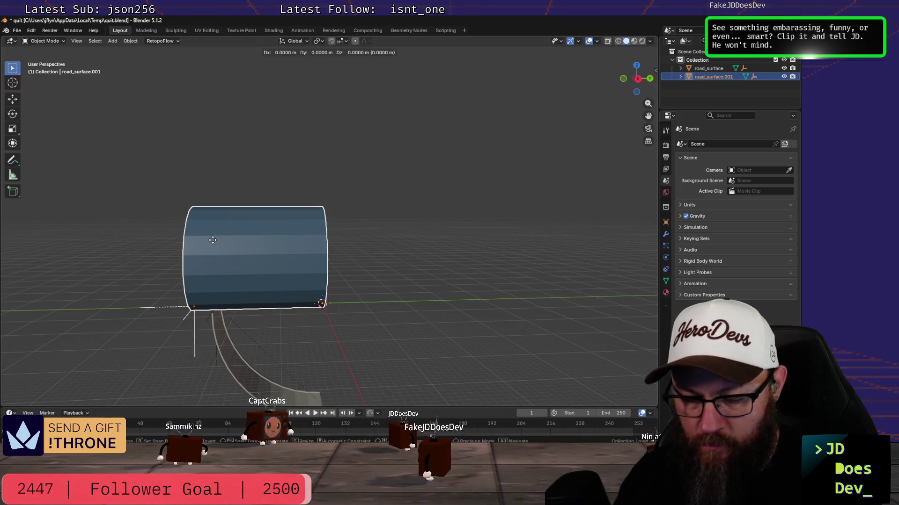
{"action": "key", "text": "z"}
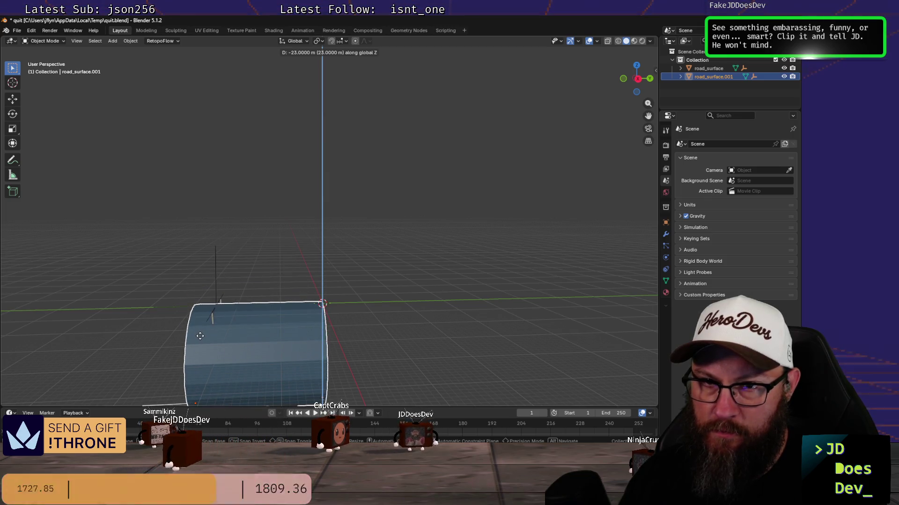
{"action": "left_click", "coordinate": [199, 337]}
{"action": "mouse_move", "coordinate": [201, 337]}
{"action": "middle_mouse_down"}
{"action": "mouse_move", "coordinate": [289, 304]}
{"action": "mouse_move", "coordinate": [282, 316]}
{"action": "mouse_move", "coordinate": [303, 356]}
{"action": "middle_mouse_up"}
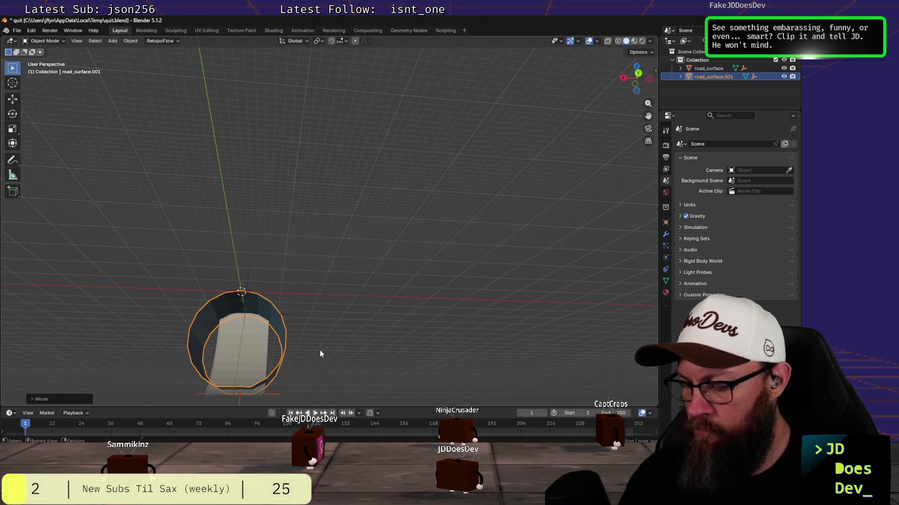
{"action": "key", "text": "KP_Decimal"}
{"action": "mouse_move", "coordinate": [320, 354]}
{"action": "middle_mouse_down"}
{"action": "mouse_move", "coordinate": [237, 251]}
{"action": "mouse_move", "coordinate": [296, 269]}
{"action": "middle_mouse_up"}
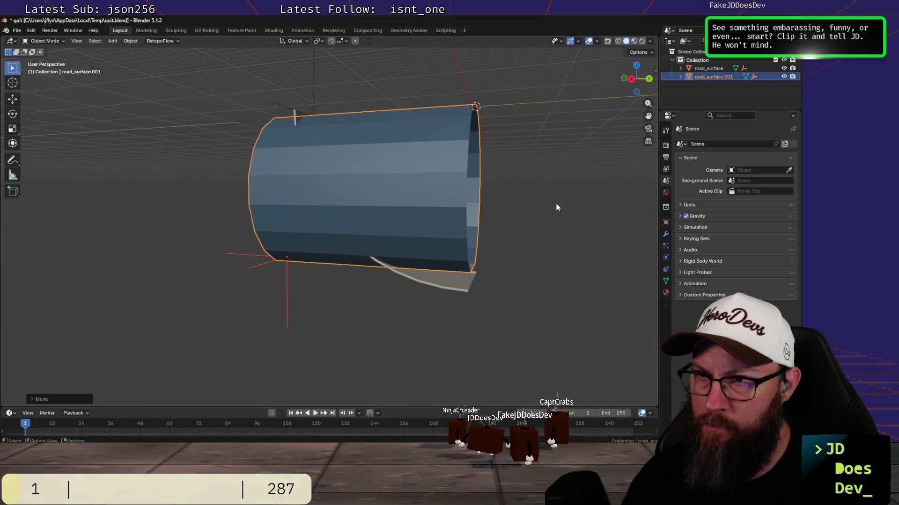
{"action": "key", "text": "g"}
{"action": "key", "text": "z"}
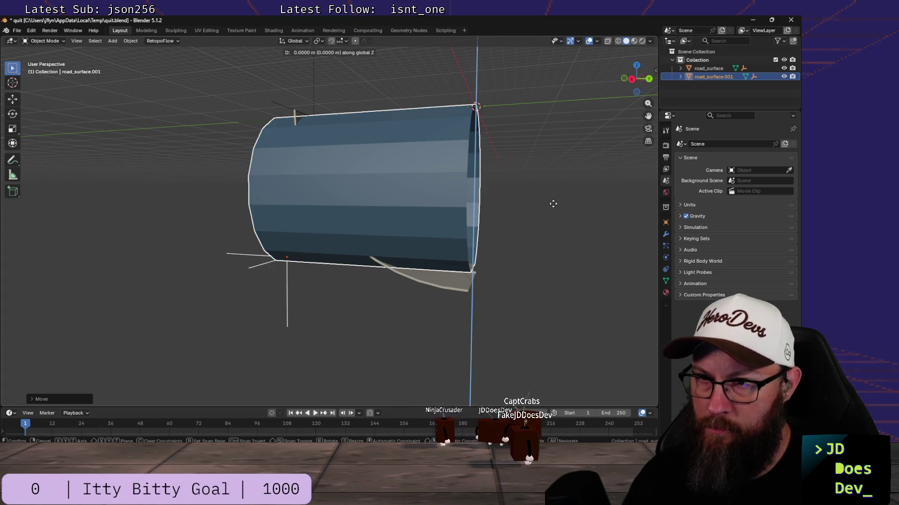
{"action": "left_click", "coordinate": [550, 234]}
{"action": "mouse_move", "coordinate": [550, 235]}
{"action": "middle_mouse_down"}
{"action": "mouse_move", "coordinate": [447, 272]}
{"action": "mouse_move", "coordinate": [549, 276]}
{"action": "mouse_move", "coordinate": [533, 281]}
{"action": "mouse_move", "coordinate": [586, 271]}
{"action": "mouse_move", "coordinate": [532, 278]}
{"action": "middle_mouse_up"}
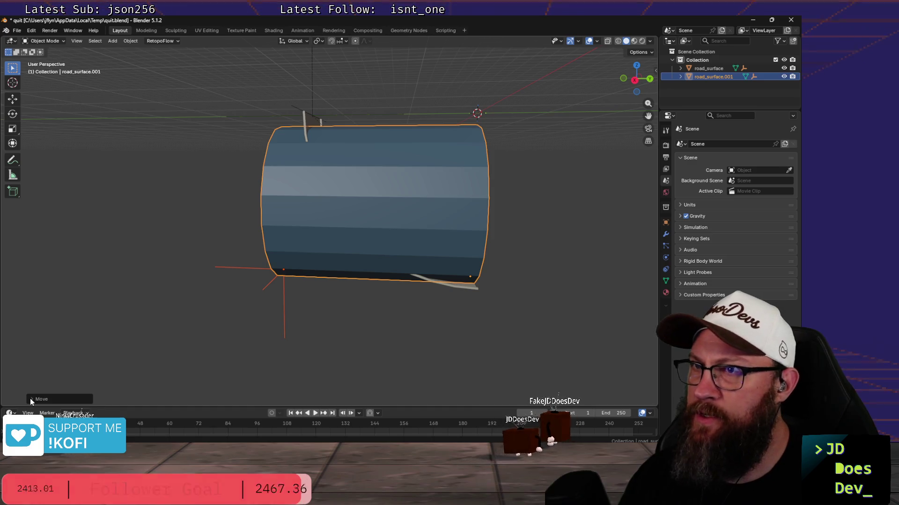
- Set the tube's Location Z to exactly -50 m in the N sidebar
{"action": "key", "text": "n"}
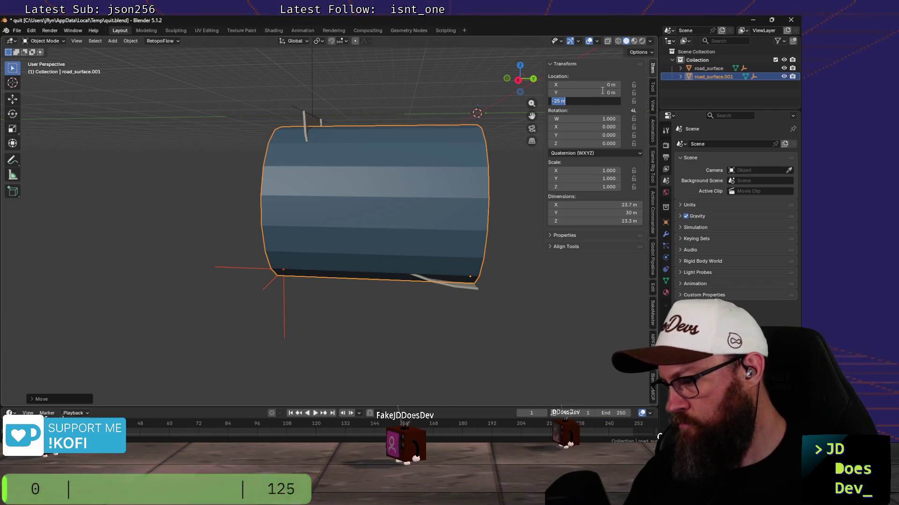
{"action": "type", "text": "-50"}
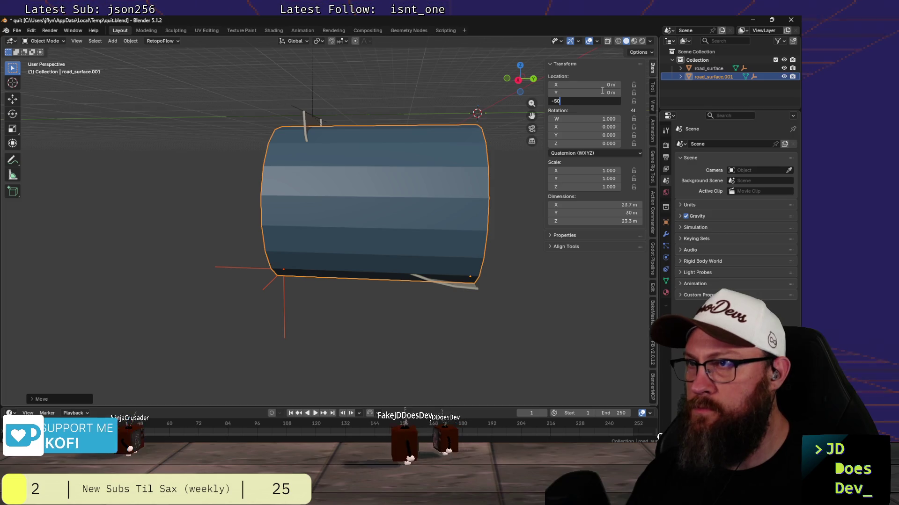
{"action": "key", "text": "Tab"}
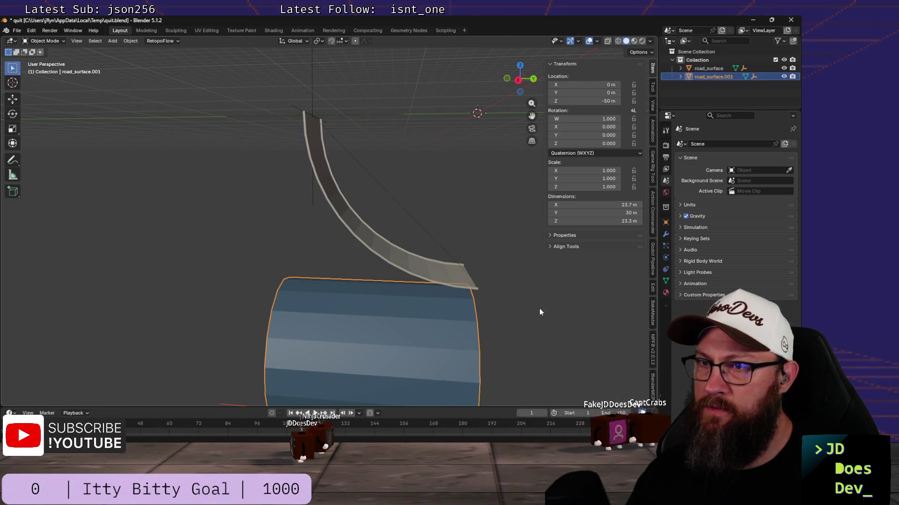
{"action": "scroll", "coordinate": [540, 308], "scroll_direction": "down", "scroll_amount": 3}
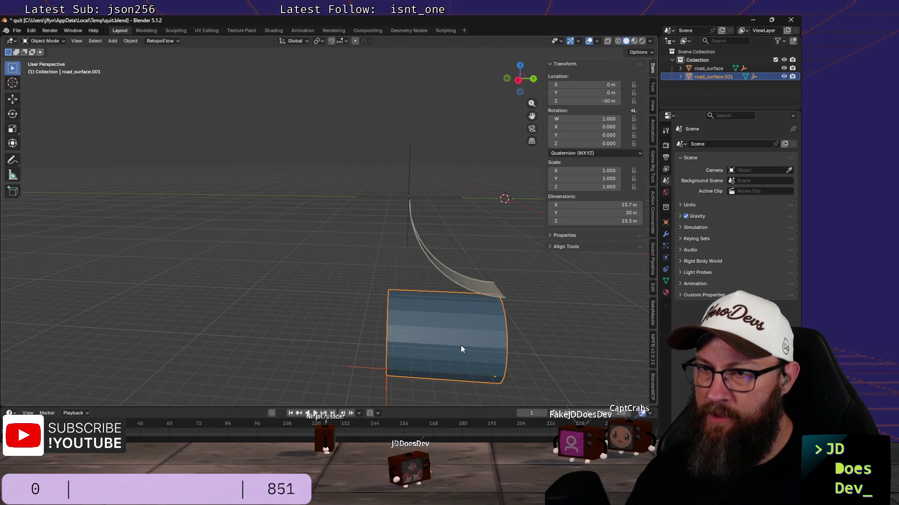
{"action": "key", "text": "ctrl+Tab"}
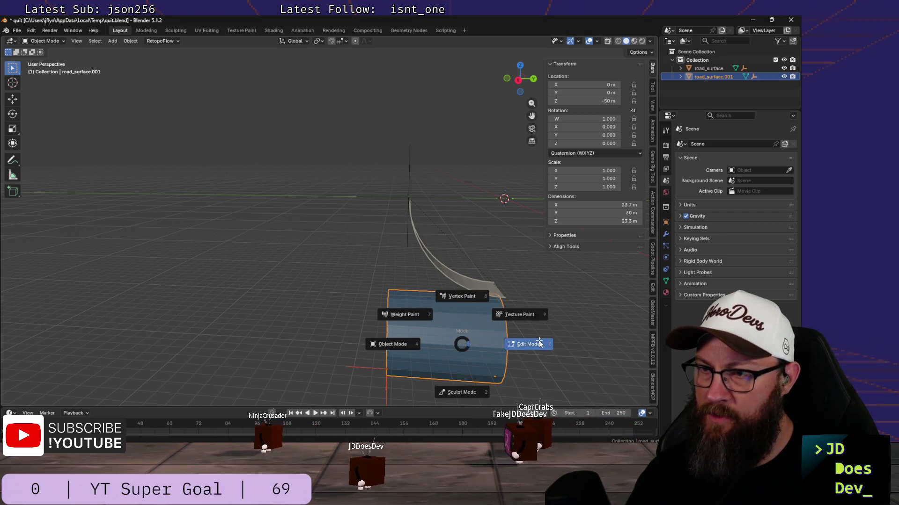
- In Edit Mode convert the tube's triangles to quads (Alt+J), then return to Object Mode
{"action": "left_click", "coordinate": [538, 343]}
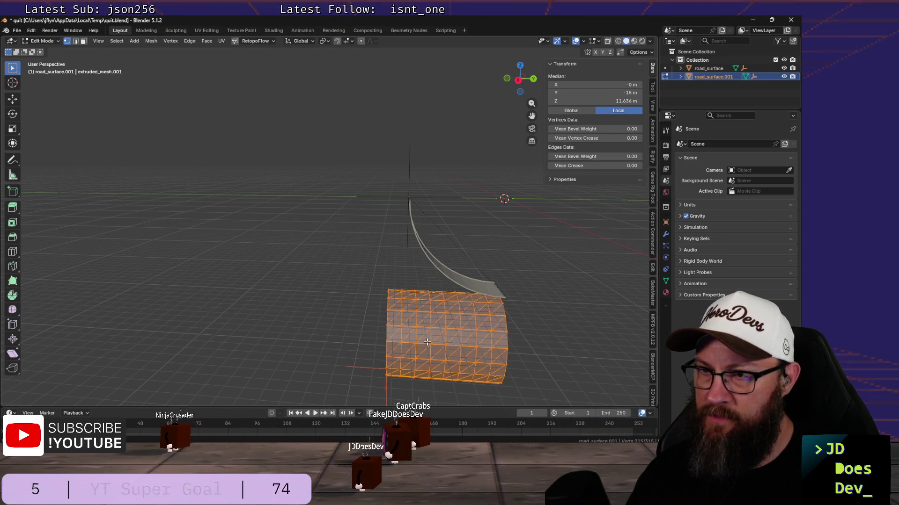
{"action": "middle_click_drag", "start_coordinate": [427, 342], "coordinate": [329, 328]}
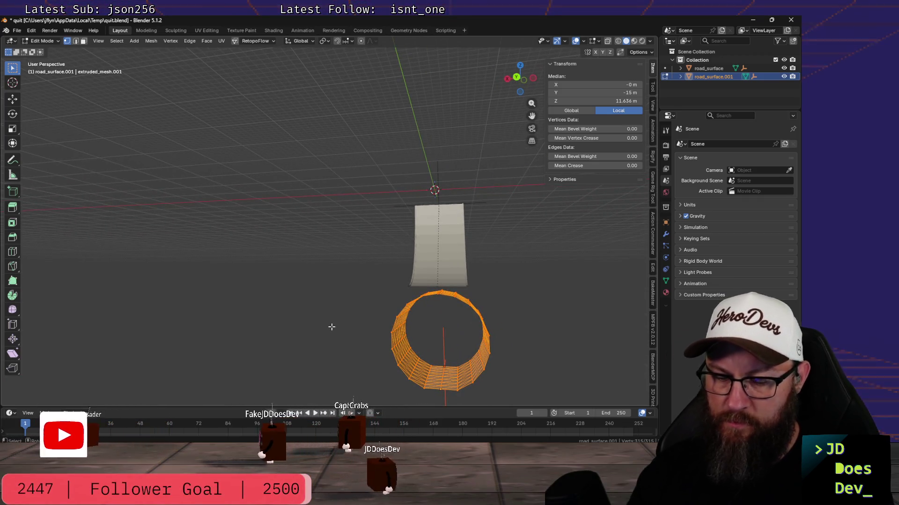
{"action": "key", "text": "alt+j"}
{"action": "mouse_move", "coordinate": [414, 327]}
{"action": "middle_mouse_down"}
{"action": "mouse_move", "coordinate": [508, 333]}
{"action": "mouse_move", "coordinate": [587, 362]}
{"action": "mouse_move", "coordinate": [486, 348]}
{"action": "mouse_move", "coordinate": [515, 360]}
{"action": "middle_mouse_up"}
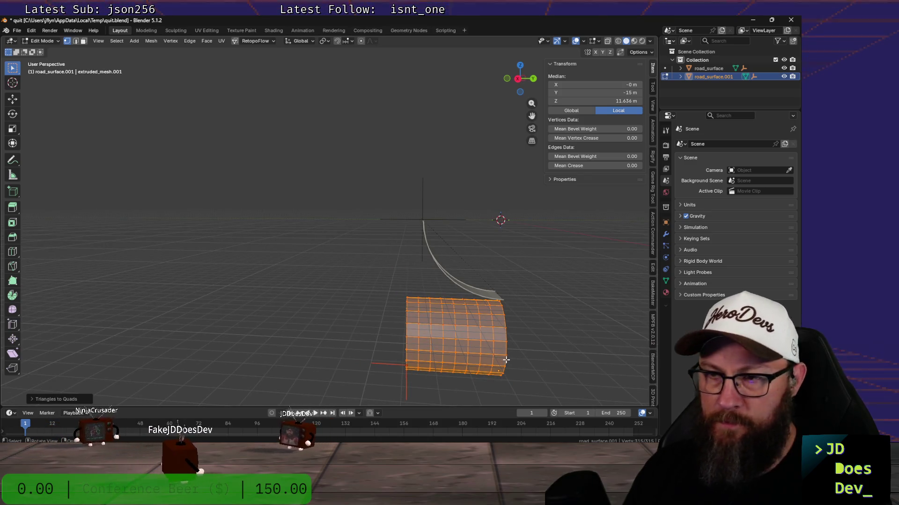
{"action": "scroll", "coordinate": [506, 361], "scroll_direction": "up", "scroll_amount": 2}
{"action": "scroll", "coordinate": [500, 361], "scroll_direction": "up", "scroll_amount": 2}
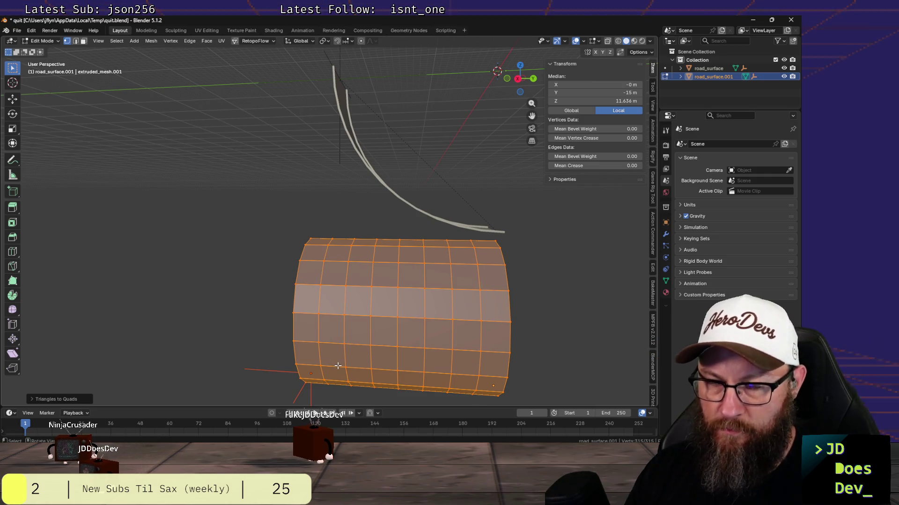
{"action": "key", "text": "ctrl+Tab"}
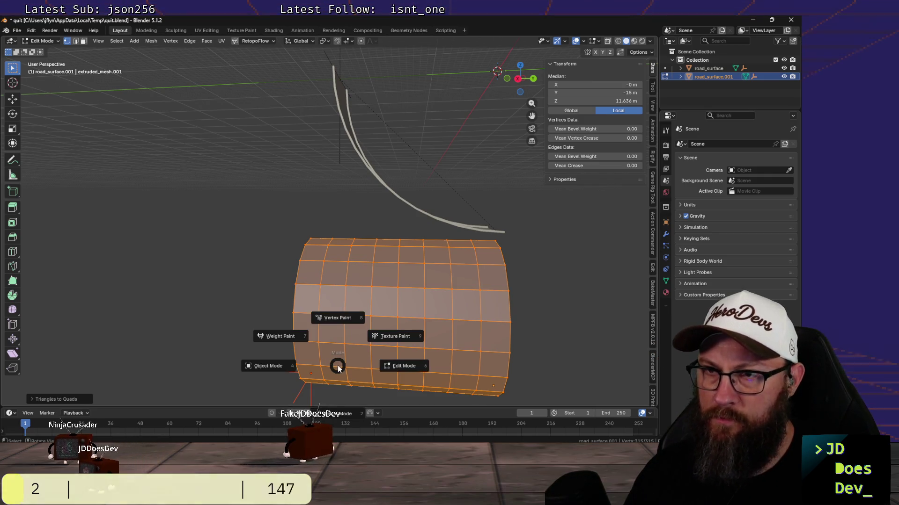
{"action": "left_click", "coordinate": [363, 342]}
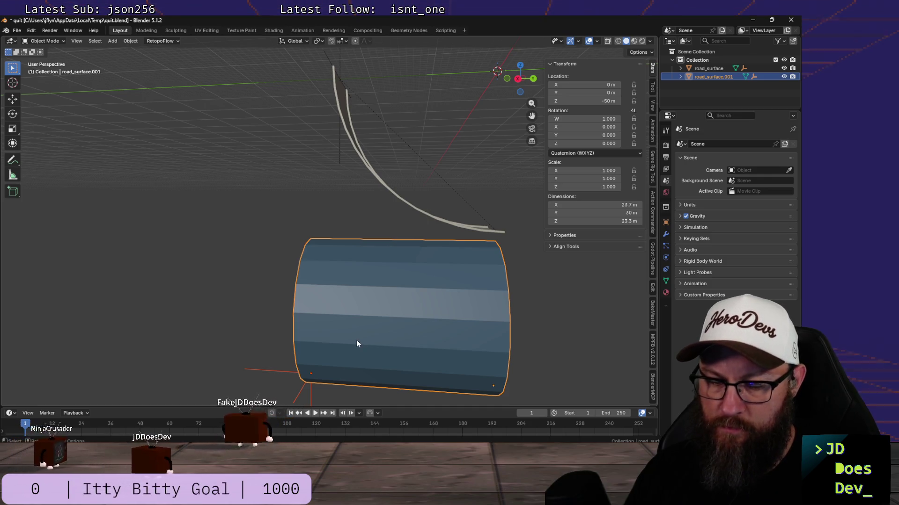
- Move the tube 5 m along Y and view it in wireframe from the front and right
{"action": "key", "text": "g"}
{"action": "key", "text": "y"}
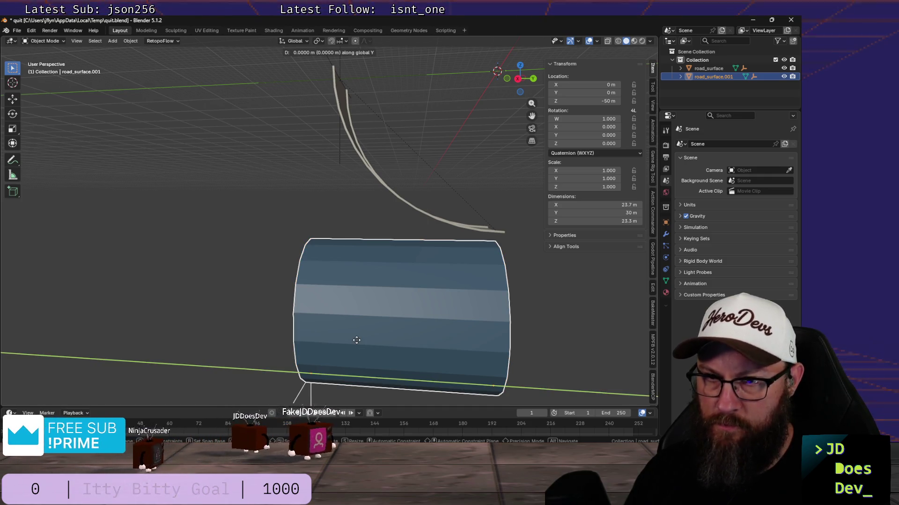
{"action": "left_click", "coordinate": [389, 337]}
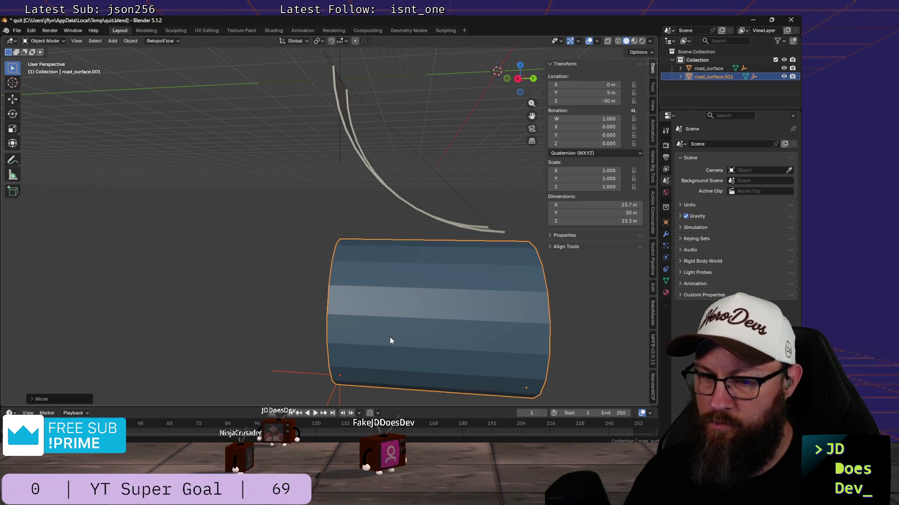
{"action": "key", "text": "z"}
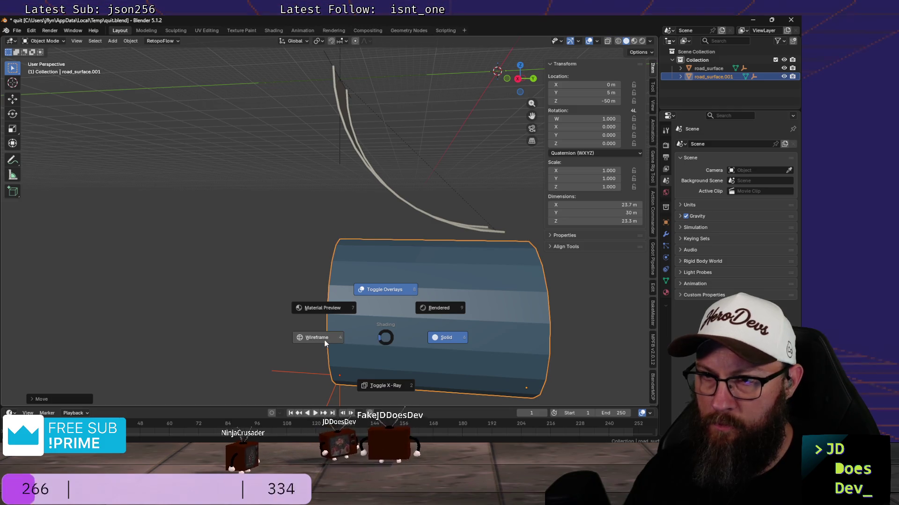
{"action": "left_click", "coordinate": [324, 341]}
{"action": "key", "text": "KP_1"}
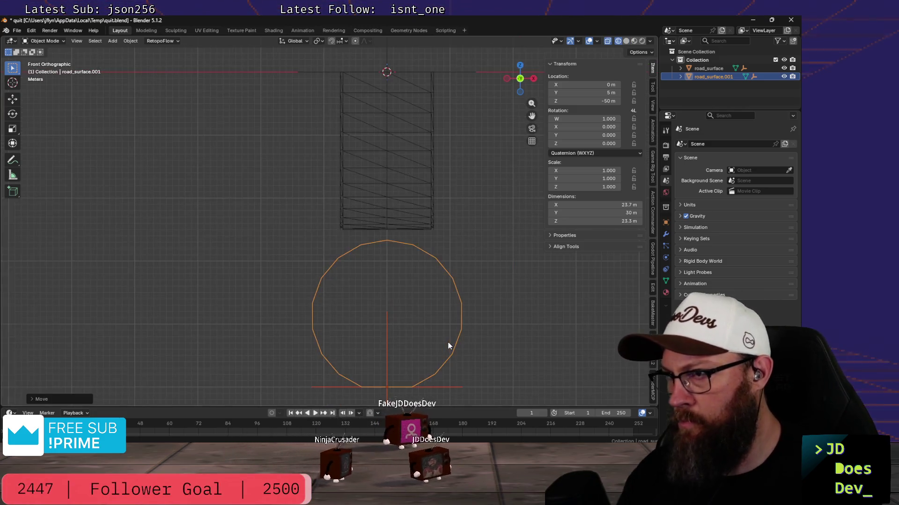
{"action": "key", "text": "KP_3"}
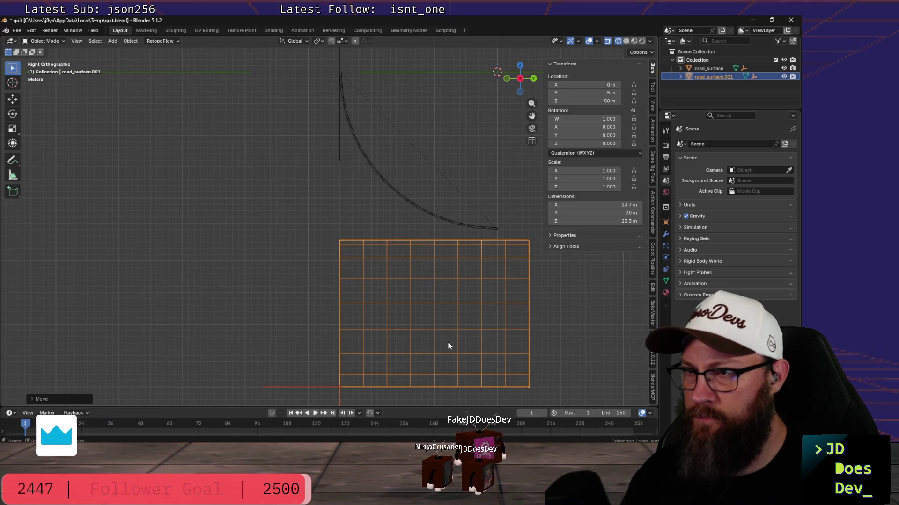
- Slide the tube to Y 3.7618 m and switch back to solid shading
{"action": "key", "text": "g"}
{"action": "key", "text": "y"}
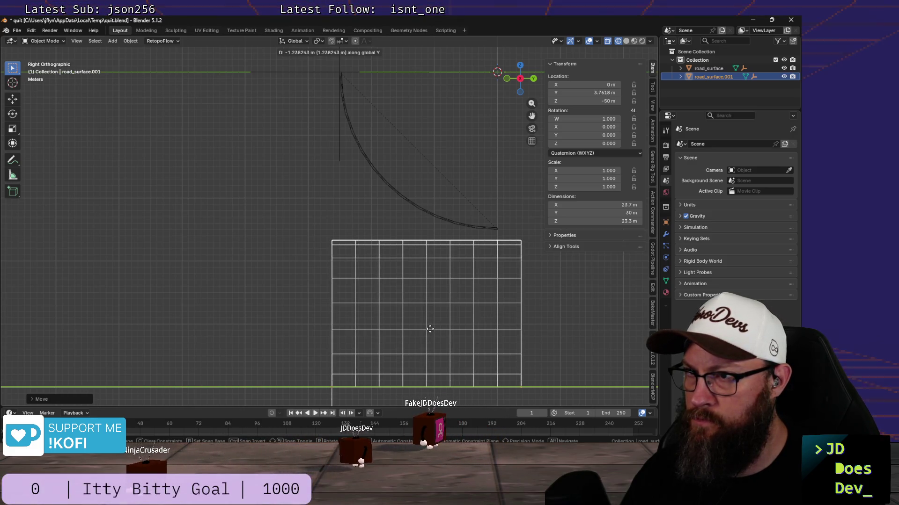
{"action": "left_click", "coordinate": [429, 328]}
{"action": "scroll", "coordinate": [491, 348], "scroll_direction": "up", "scroll_amount": 3}
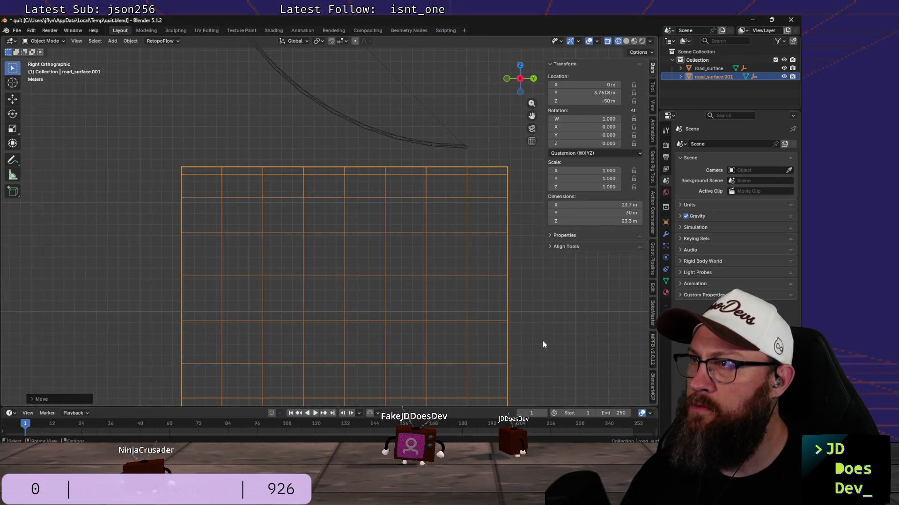
{"action": "scroll", "coordinate": [543, 345], "scroll_direction": "down", "scroll_amount": 2}
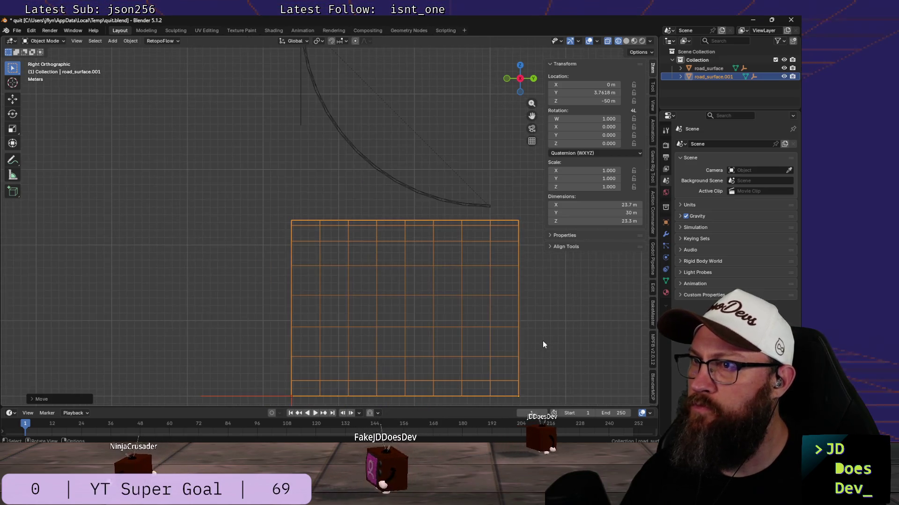
{"action": "key", "text": "z"}
{"action": "left_click", "coordinate": [609, 337]}
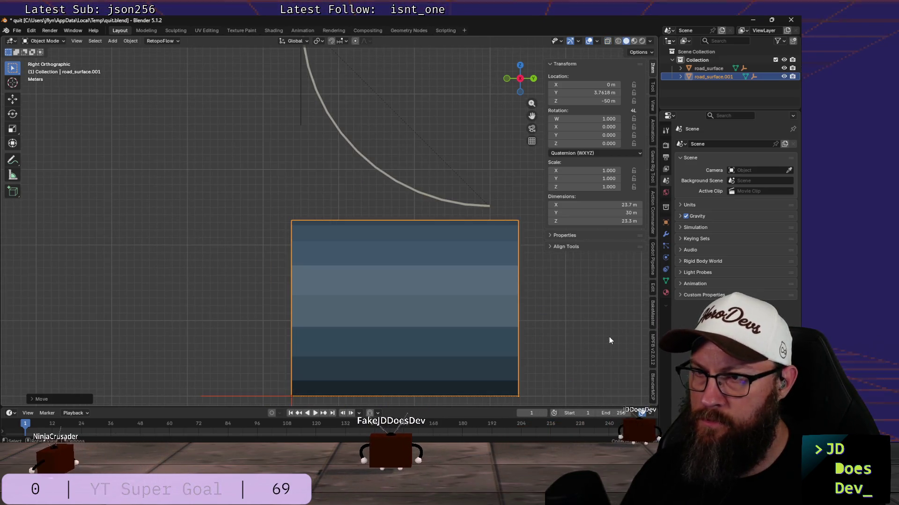
{"action": "scroll", "coordinate": [581, 345], "scroll_direction": "down", "scroll_amount": 3}
{"action": "key", "text": "ctrl+Tab"}
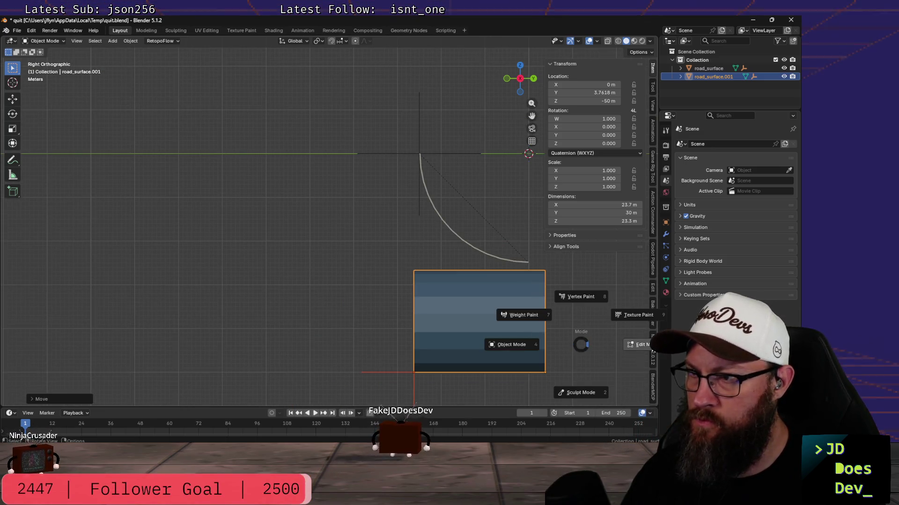
- In Edit Mode with X-Ray on, circle-deselect the right-end faces and delete the remaining vertices
{"action": "left_click", "coordinate": [632, 344]}
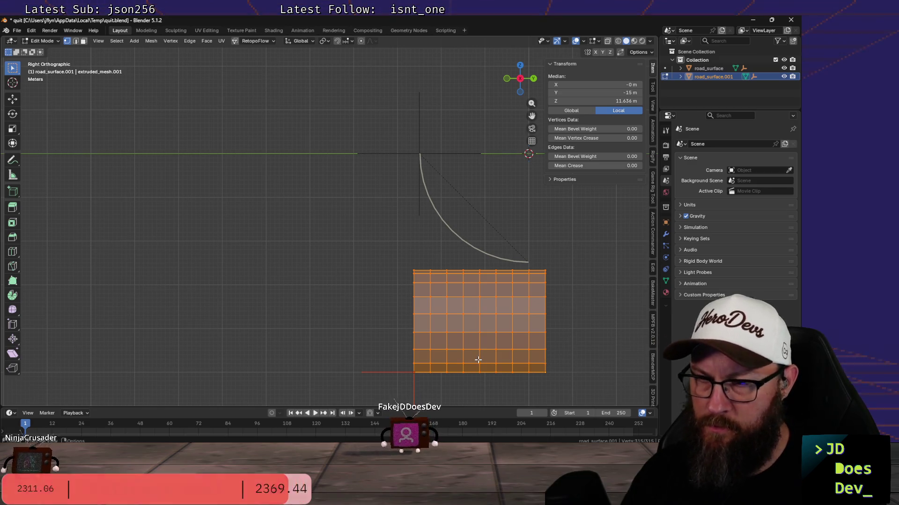
{"action": "key", "text": "z"}
{"action": "left_click", "coordinate": [482, 426]}
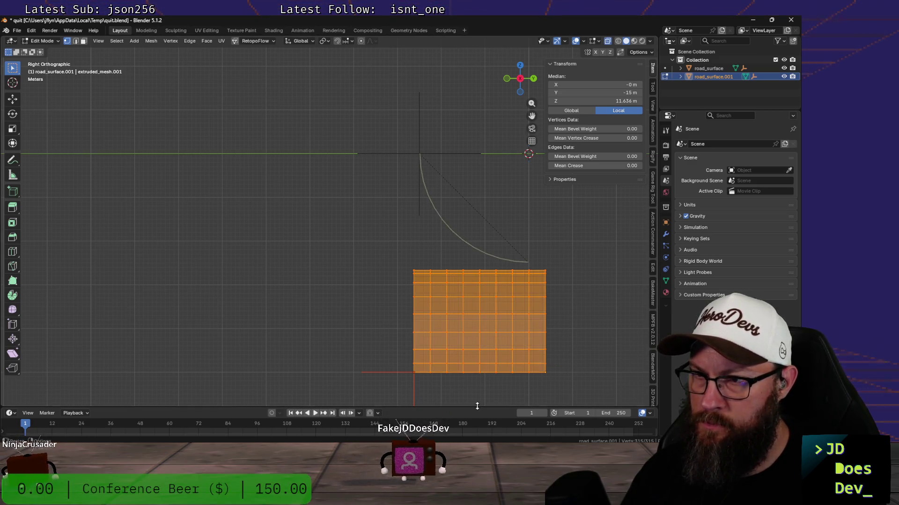
{"action": "key", "text": "c"}
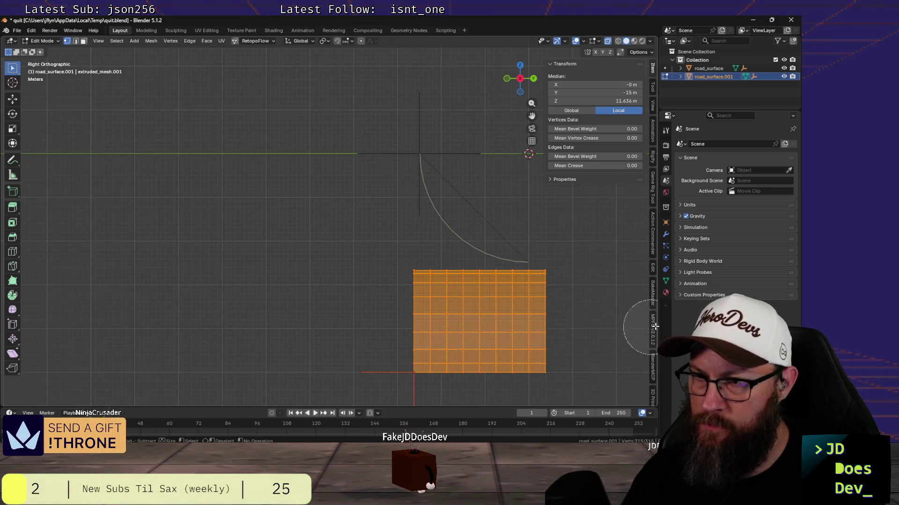
{"action": "mouse_move", "coordinate": [541, 281]}
{"action": "middle_mouse_down"}
{"action": "mouse_move", "coordinate": [549, 289]}
{"action": "mouse_move", "coordinate": [539, 357]}
{"action": "middle_mouse_up"}
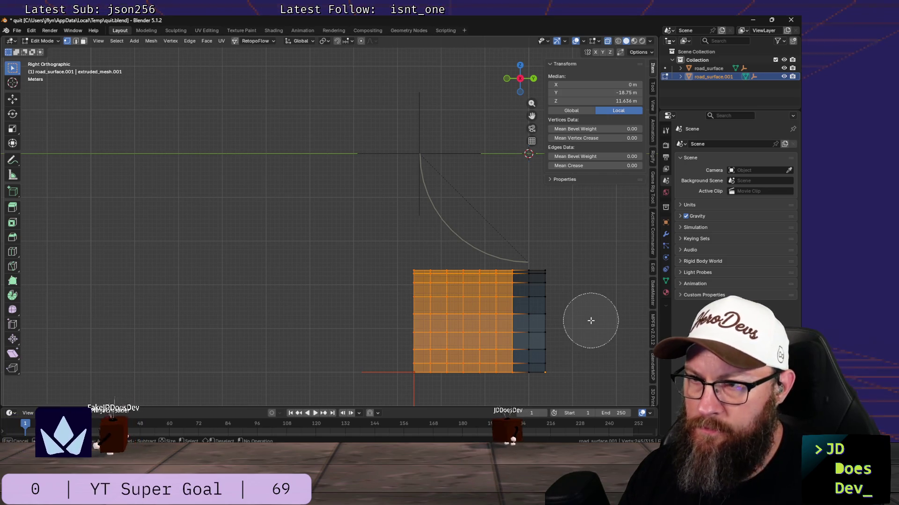
{"action": "key", "text": "Escape"}
{"action": "key", "text": "x"}
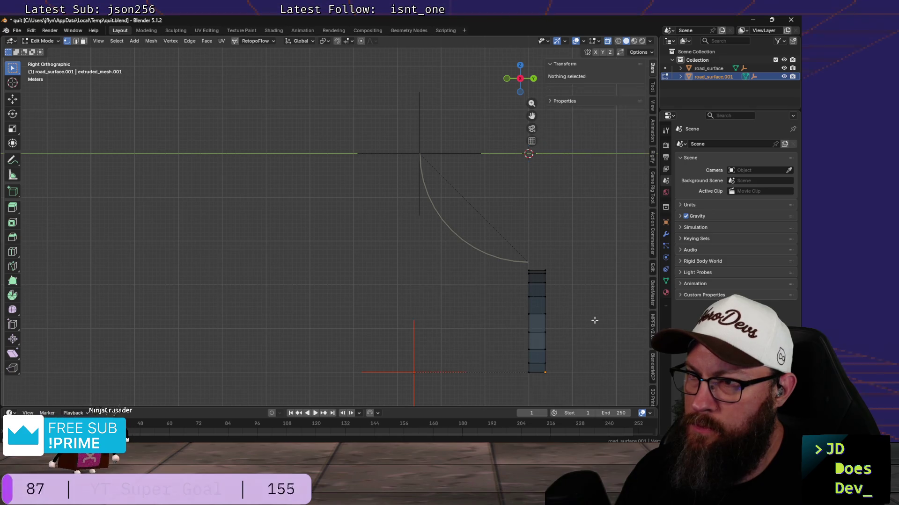
- Delete the selected vertices, then merge the leftover ring's duplicate vertices by distance
{"action": "left_click", "coordinate": [592, 321]}
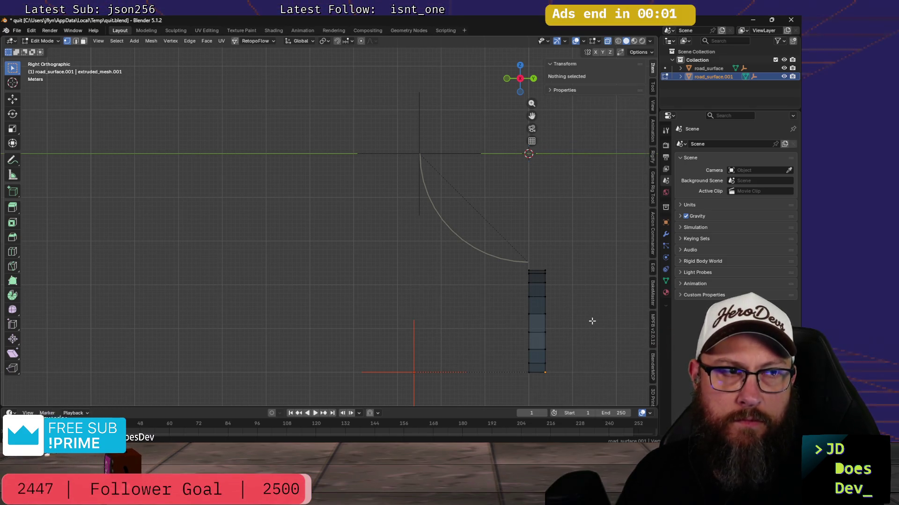
{"action": "left_click", "coordinate": [529, 304], "text": "alt"}
{"action": "middle_click_drag", "start_coordinate": [530, 304], "coordinate": [513, 307]}
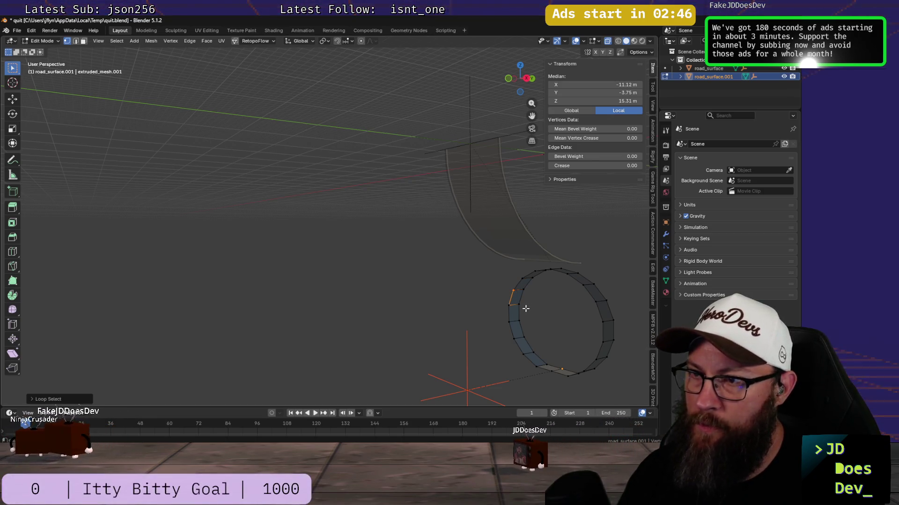
{"action": "left_click", "coordinate": [525, 308], "text": "alt"}
{"action": "key", "text": "m"}
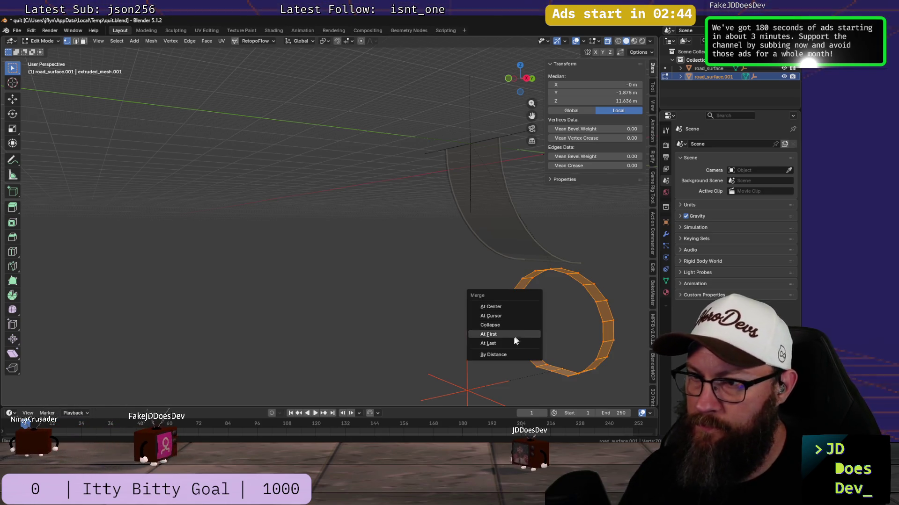
{"action": "left_click", "coordinate": [515, 355]}
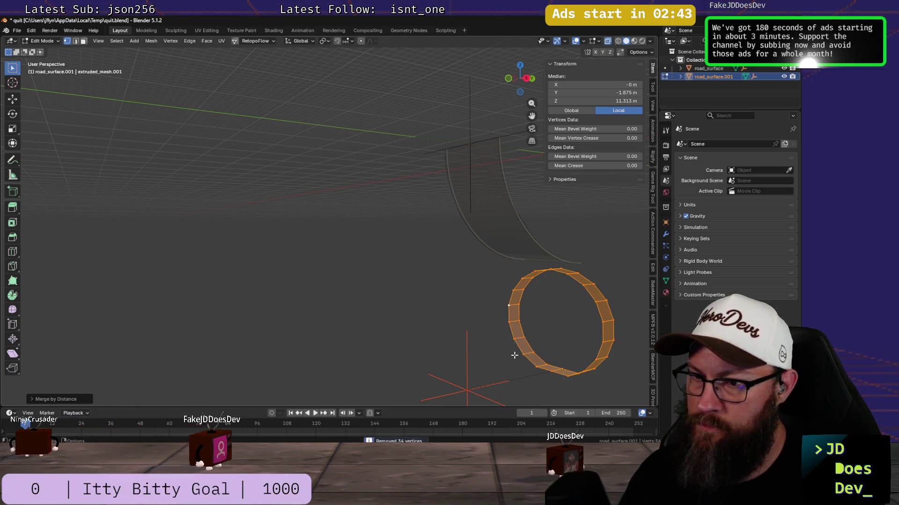
- Select the ring's outer edge loop and view it from the side
{"action": "left_click", "coordinate": [473, 303]}
{"action": "left_click", "coordinate": [512, 306], "text": "alt"}
{"action": "mouse_move", "coordinate": [500, 334]}
{"action": "middle_mouse_down"}
{"action": "mouse_move", "coordinate": [550, 333]}
{"action": "mouse_move", "coordinate": [461, 336]}
{"action": "mouse_move", "coordinate": [473, 345]}
{"action": "middle_mouse_up"}
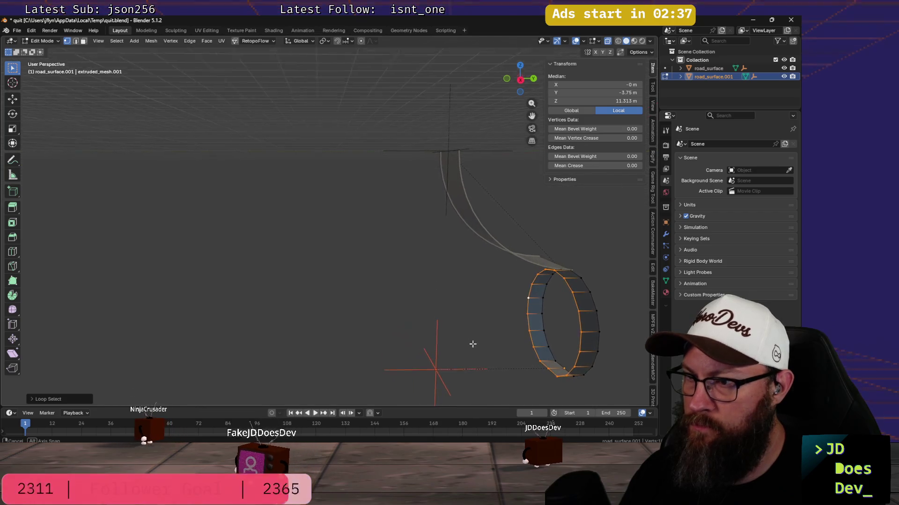
- Browse the mesh menus, select a rim loop of the ring and turn off X-Ray display
{"action": "left_click", "coordinate": [547, 369]}
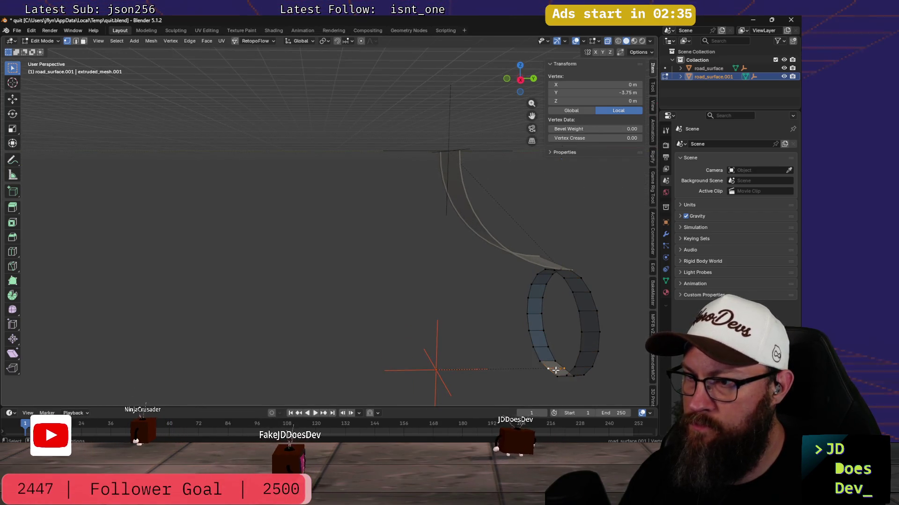
{"action": "left_click", "coordinate": [196, 41]}
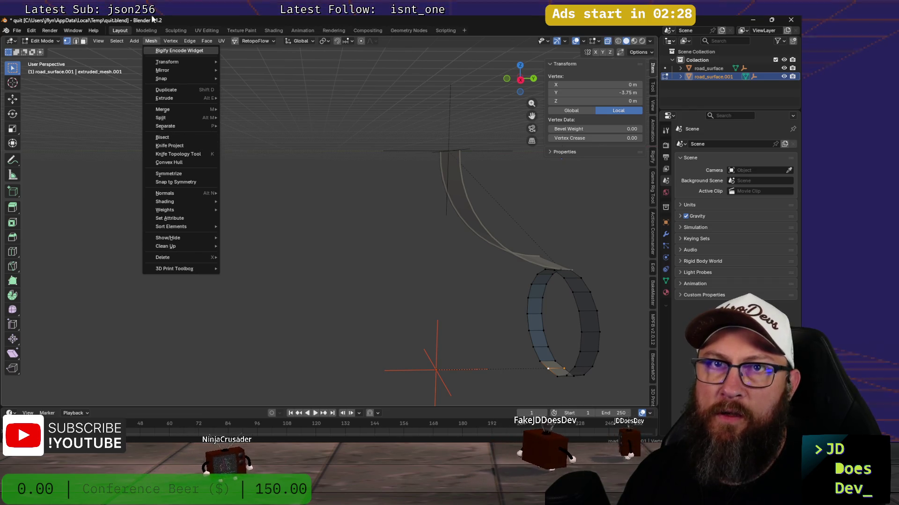
{"action": "left_click", "coordinate": [133, 40]}
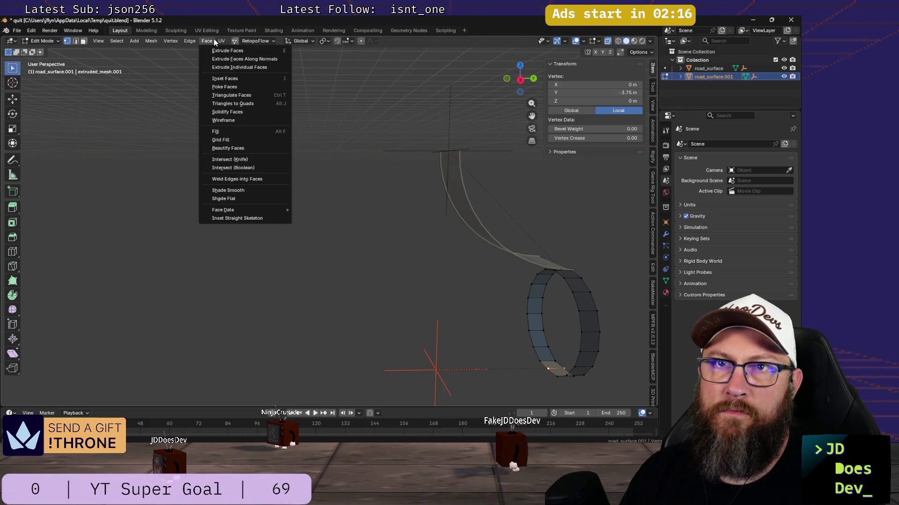
{"action": "mouse_move", "coordinate": [456, 302]}
{"action": "middle_mouse_down"}
{"action": "mouse_move", "coordinate": [434, 310]}
{"action": "mouse_move", "coordinate": [440, 304]}
{"action": "middle_mouse_up"}
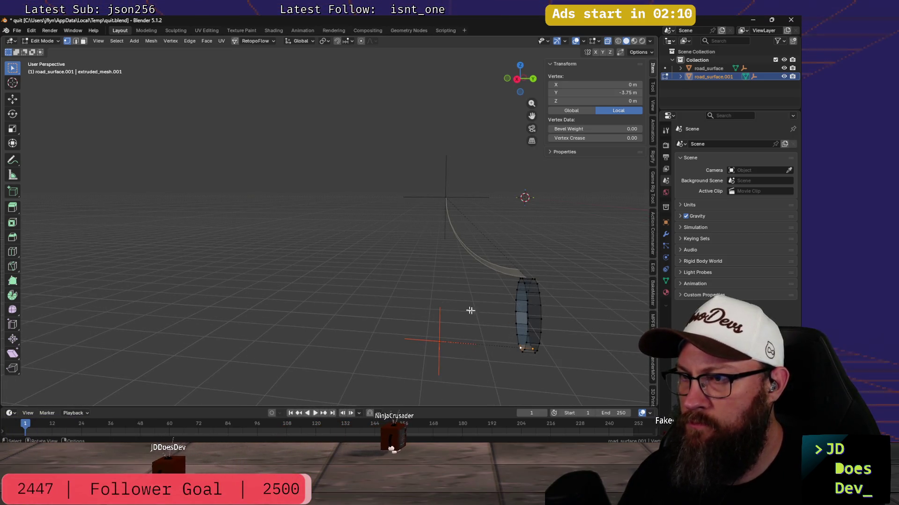
{"action": "left_click", "coordinate": [528, 311], "text": "alt"}
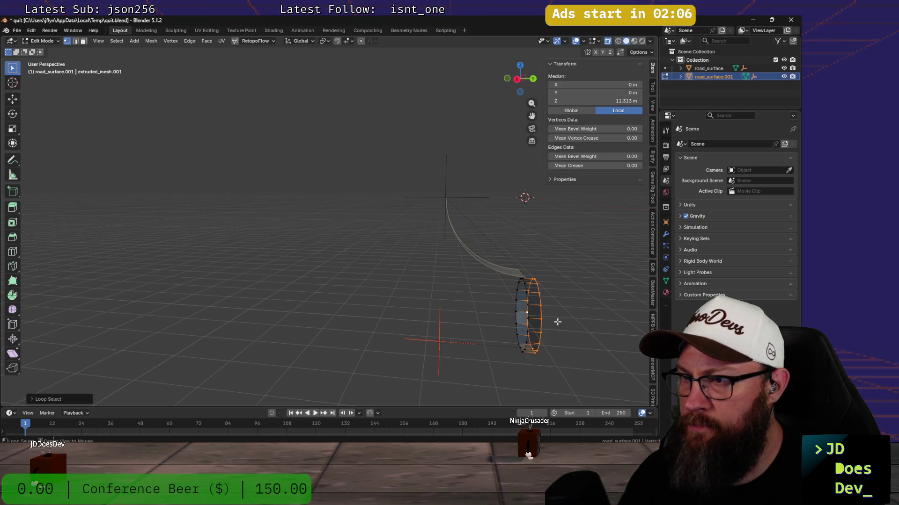
{"action": "middle_click_drag", "start_coordinate": [557, 322], "coordinate": [555, 323]}
{"action": "key", "text": "z"}
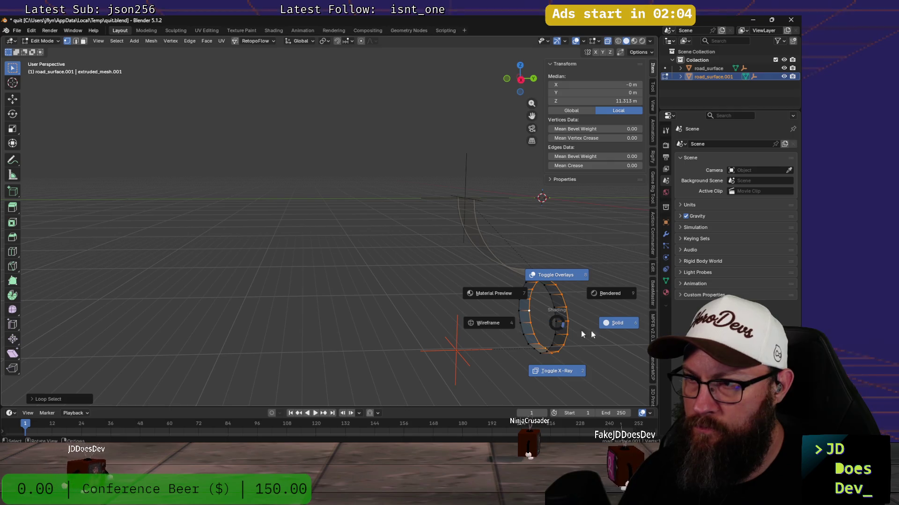
{"action": "left_click", "coordinate": [556, 372]}
- Select the ring's other rim loop and activate the Spin tool for a 12-step sweep around Z
{"action": "left_click", "coordinate": [554, 315], "text": "alt"}
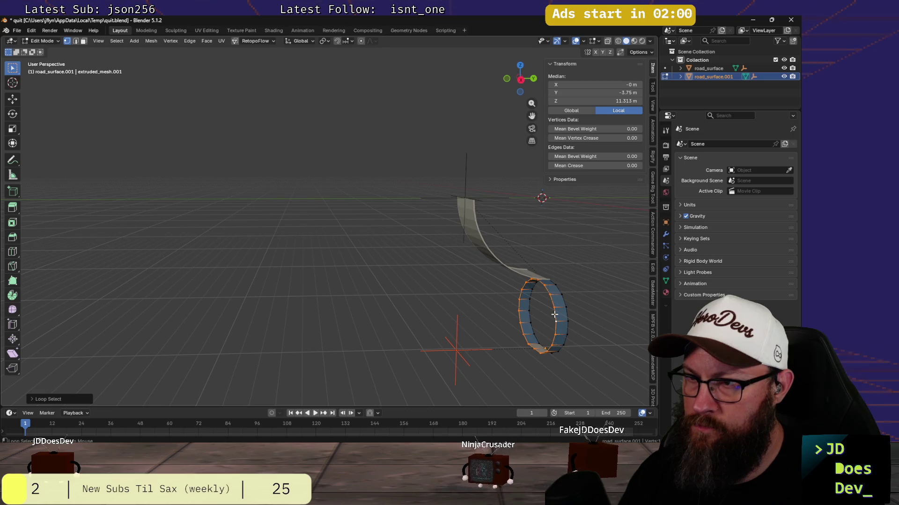
{"action": "middle_click_drag", "start_coordinate": [555, 315], "coordinate": [205, 282]}
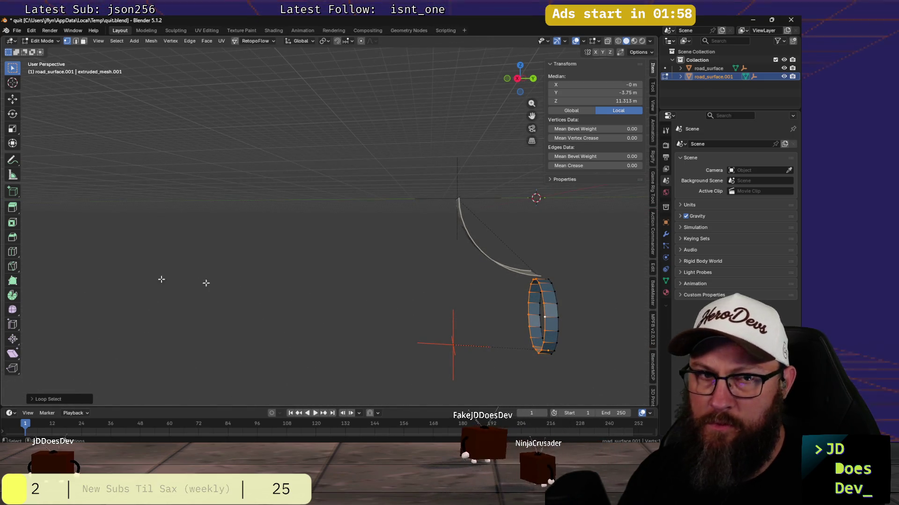
{"action": "left_click", "coordinate": [12, 295]}
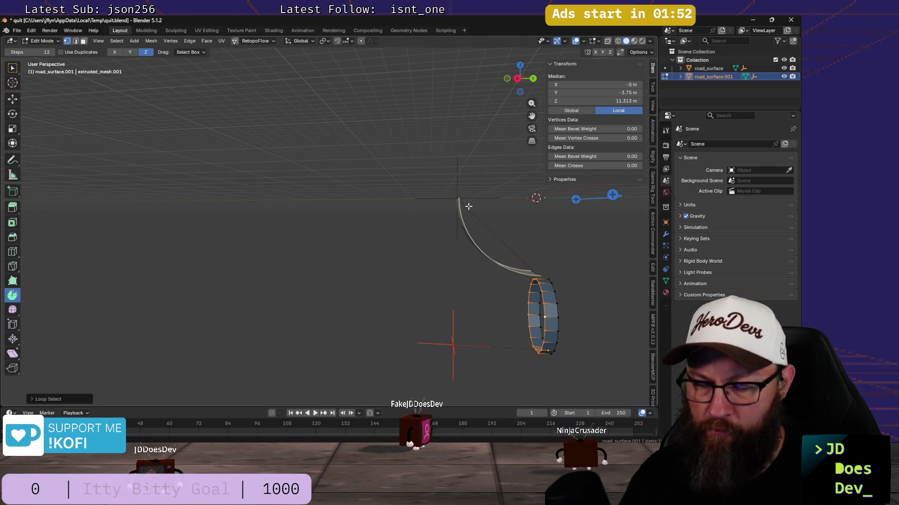
- Try loop-selecting the ring and then clear the whole mesh selection
{"action": "right_click", "coordinate": [451, 211]}
{"action": "key", "text": "Escape"}
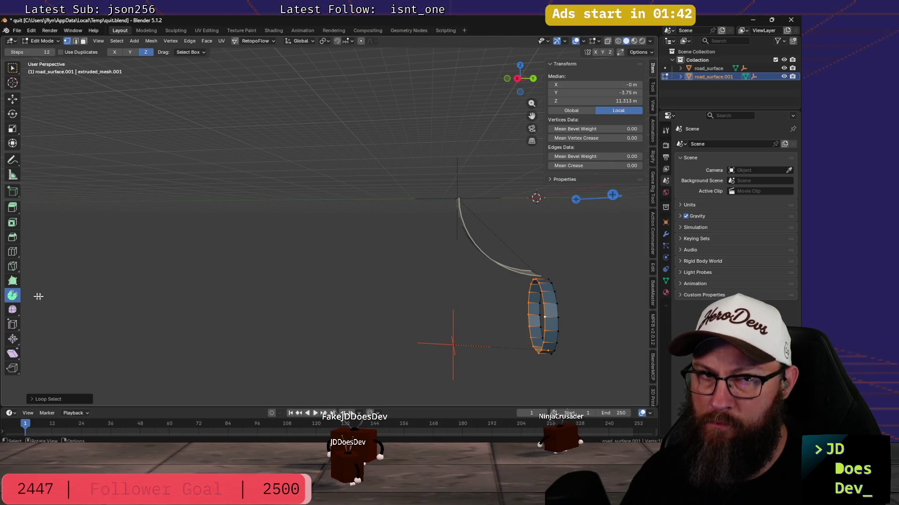
{"action": "left_click", "coordinate": [31, 399]}
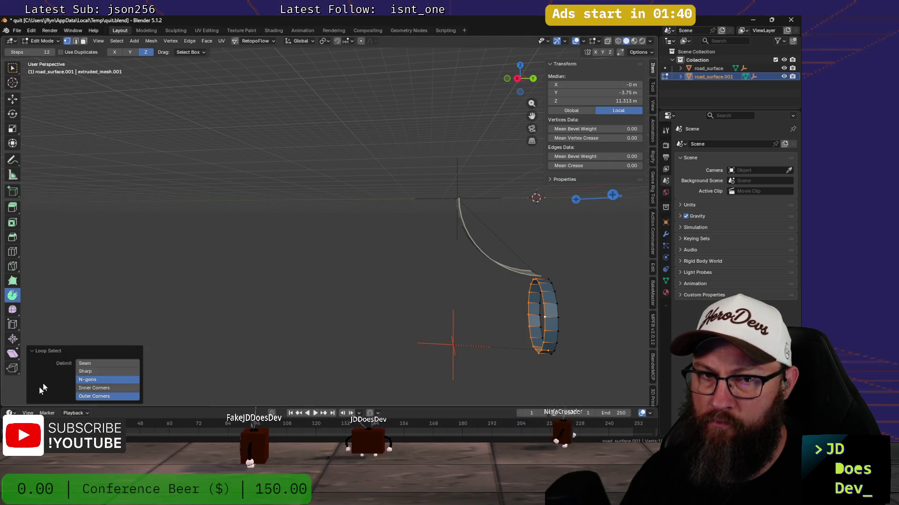
{"action": "left_click", "coordinate": [216, 267]}
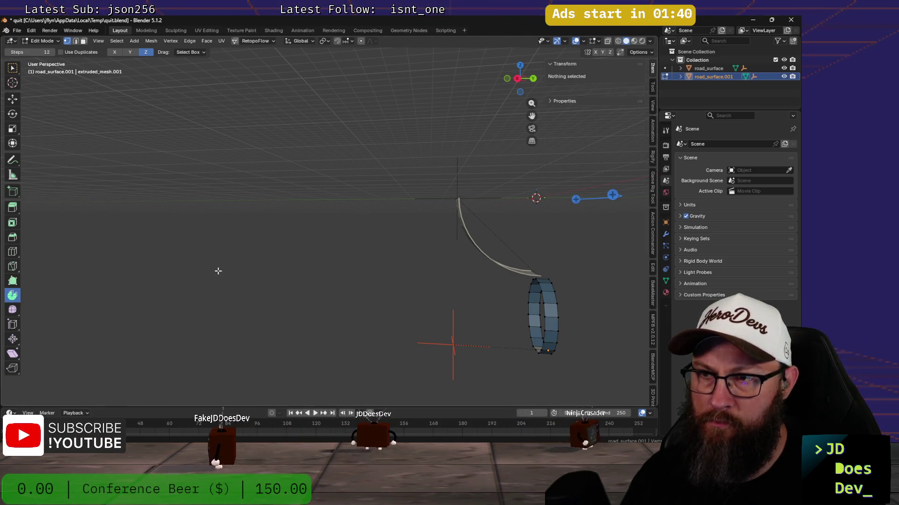
{"action": "left_click", "coordinate": [542, 311], "text": "alt"}
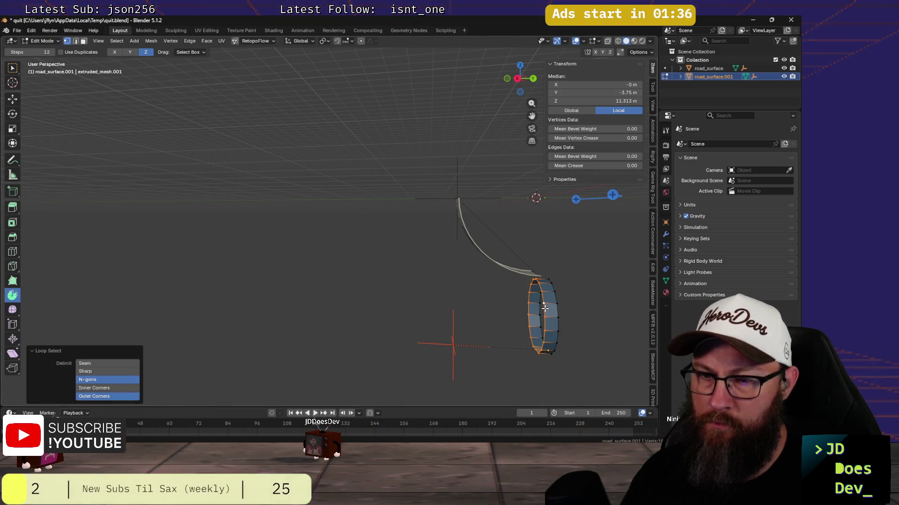
{"action": "right_click", "coordinate": [414, 273]}
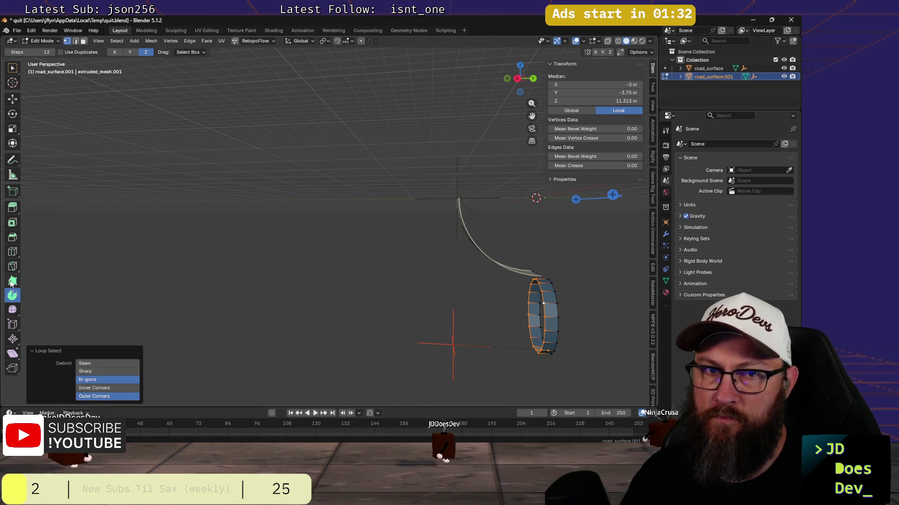
{"action": "right_click", "coordinate": [409, 278]}
{"action": "scroll", "coordinate": [423, 259], "scroll_direction": "down", "scroll_amount": 2}
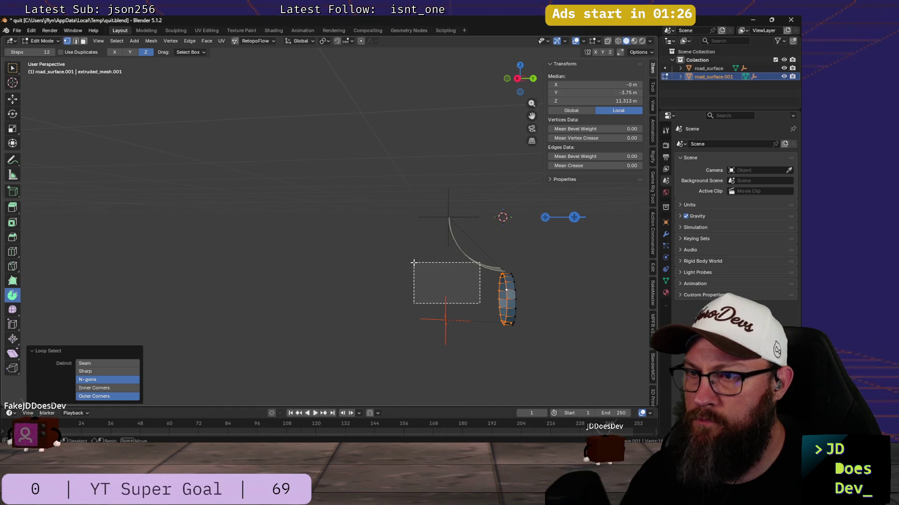
{"action": "left_click_drag", "start_coordinate": [448, 297], "coordinate": [416, 269]}
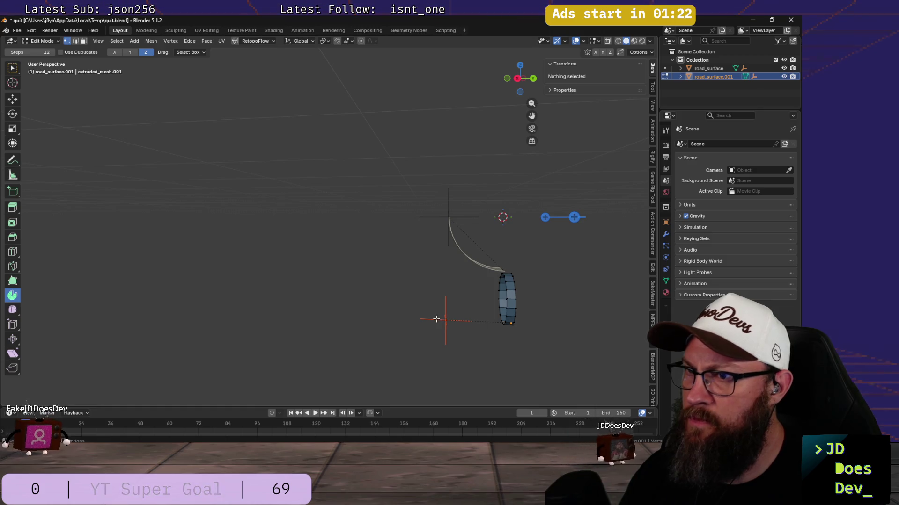
- Return road_surface.001 to Object Mode with the ring unchanged
{"action": "key", "text": "ctrl+Tab"}
{"action": "left_click", "coordinate": [371, 332]}
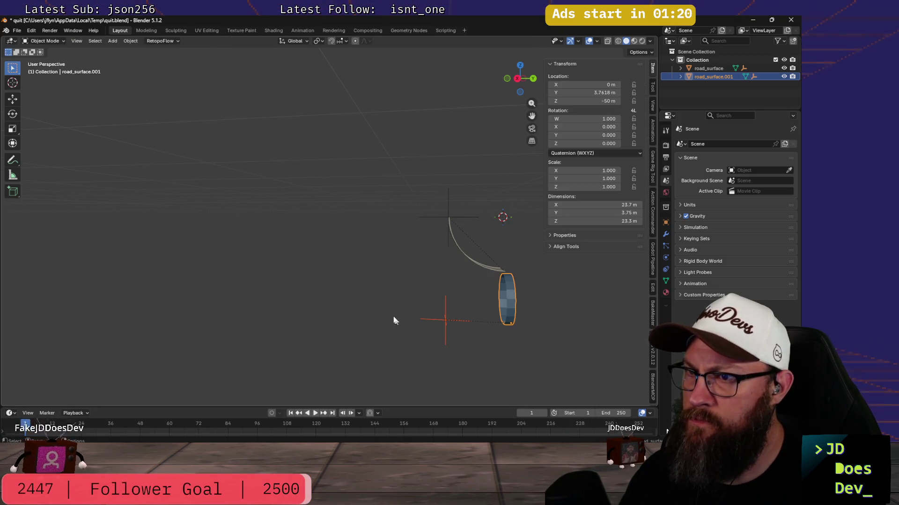
- Enter Edit Mode on road_surface.001, select the ring's edge loop and try a first Spin sweep, then undo it
{"action": "left_click", "coordinate": [509, 292]}
{"action": "key", "text": "ctrl+Tab"}
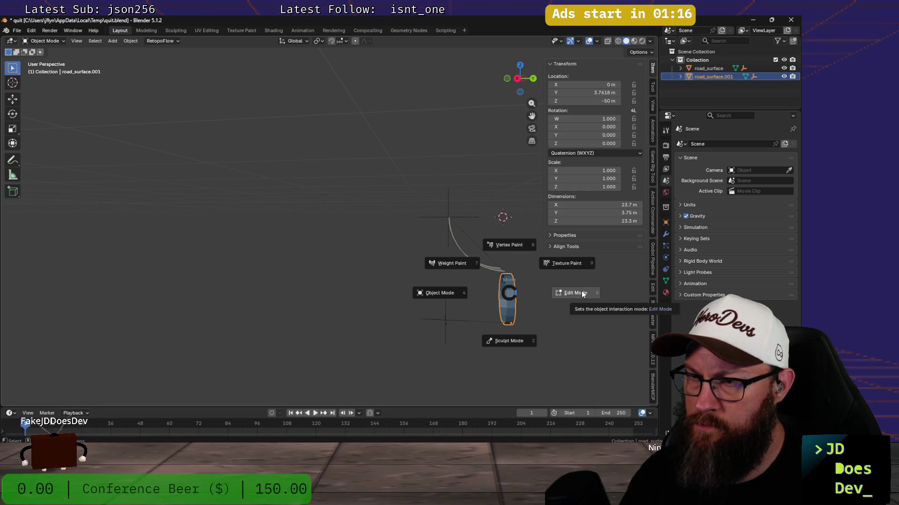
{"action": "left_click", "coordinate": [580, 294]}
{"action": "left_click", "coordinate": [506, 293], "text": "alt"}
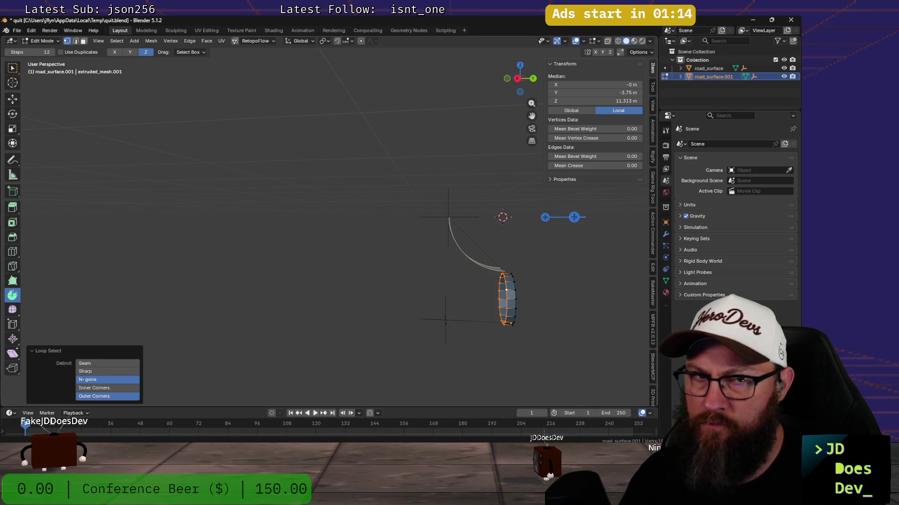
{"action": "left_click_drag", "start_coordinate": [575, 217], "coordinate": [644, 241]}
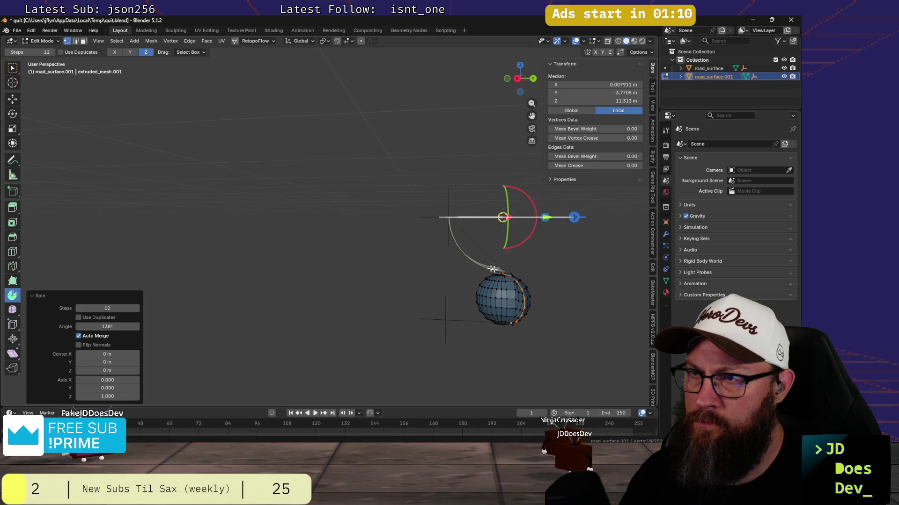
{"action": "left_click_drag", "start_coordinate": [527, 197], "coordinate": [542, 227]}
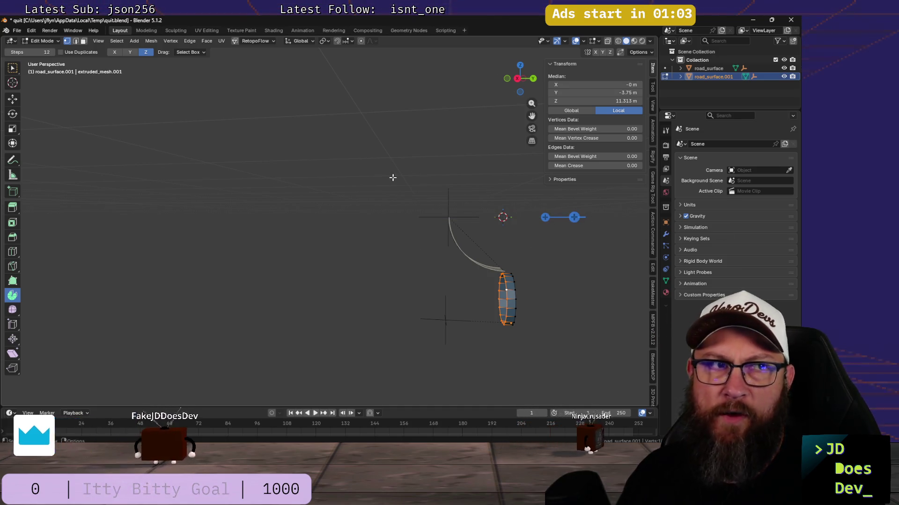
{"action": "mouse_move", "coordinate": [373, 209]}
{"action": "middle_mouse_down"}
{"action": "mouse_move", "coordinate": [395, 249]}
{"action": "mouse_move", "coordinate": [393, 226]}
{"action": "middle_mouse_up"}
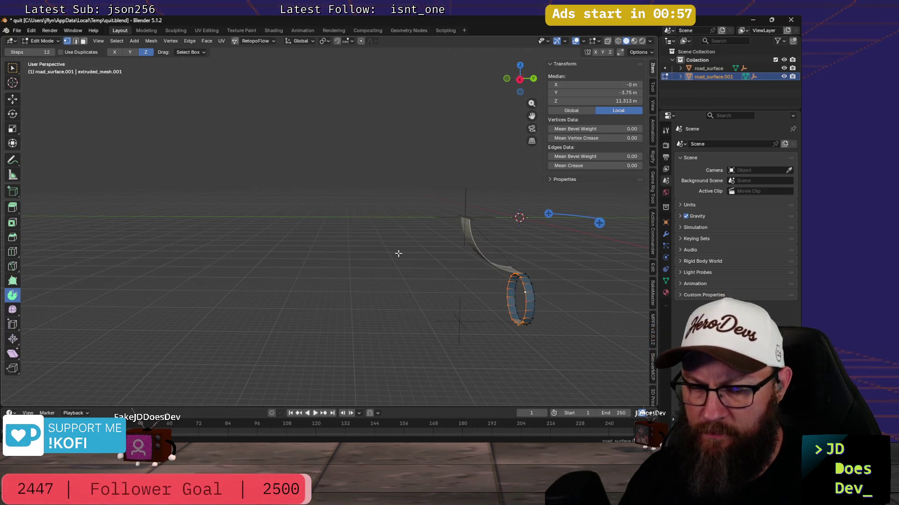
- Rotate the edge loop about global X and set the Spin axis to X with the loop reselected
{"action": "key", "text": "r"}
{"action": "key", "text": "x"}
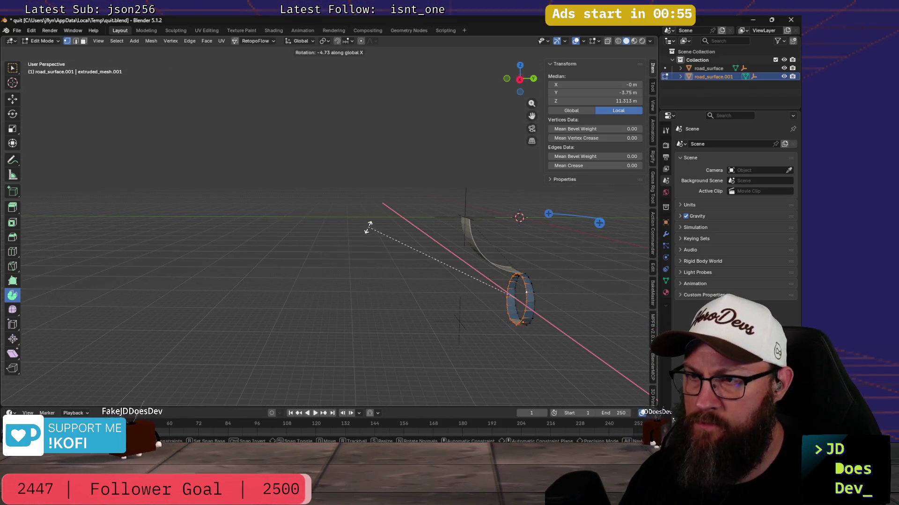
{"action": "left_click", "coordinate": [369, 228]}
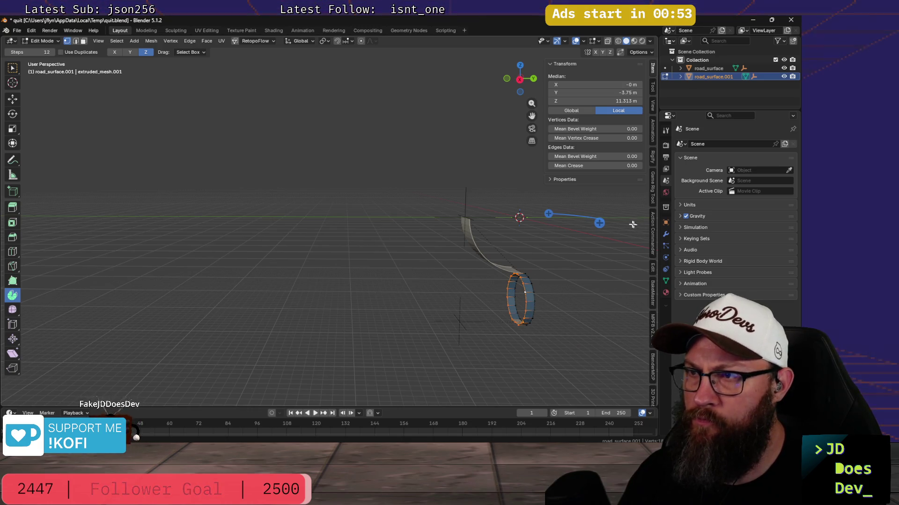
{"action": "left_click", "coordinate": [598, 235]}
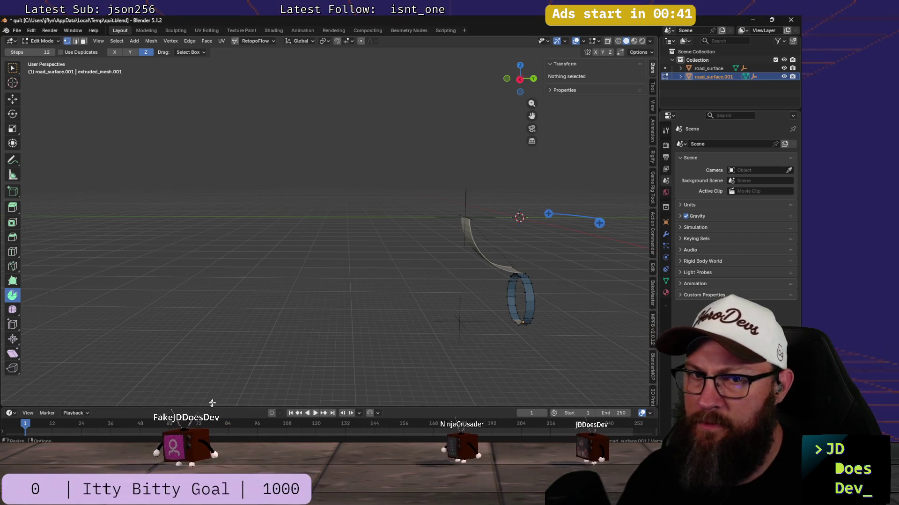
{"action": "left_click", "coordinate": [526, 296], "text": "alt"}
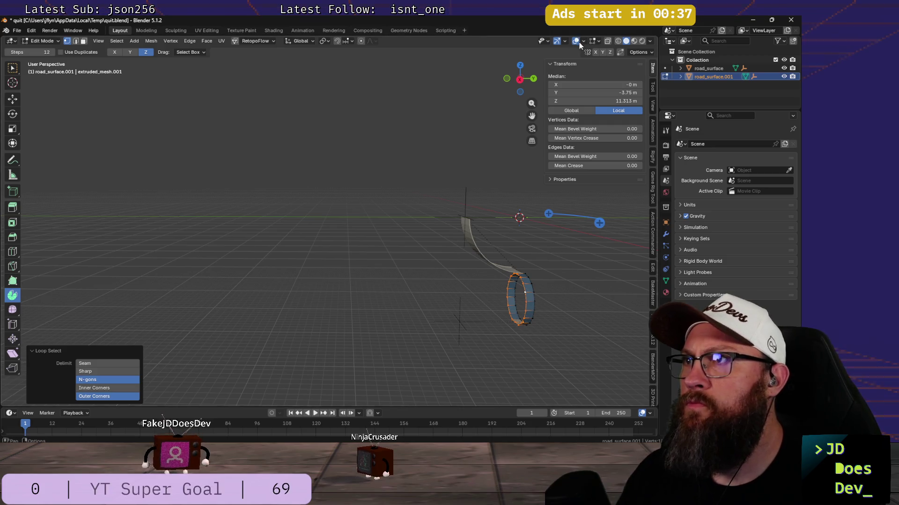
{"action": "left_click", "coordinate": [302, 41]}
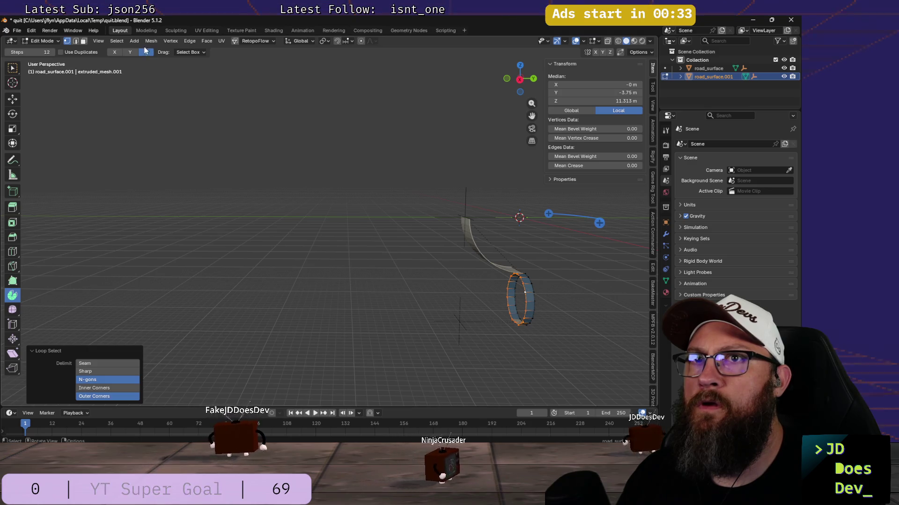
{"action": "left_click", "coordinate": [116, 52]}
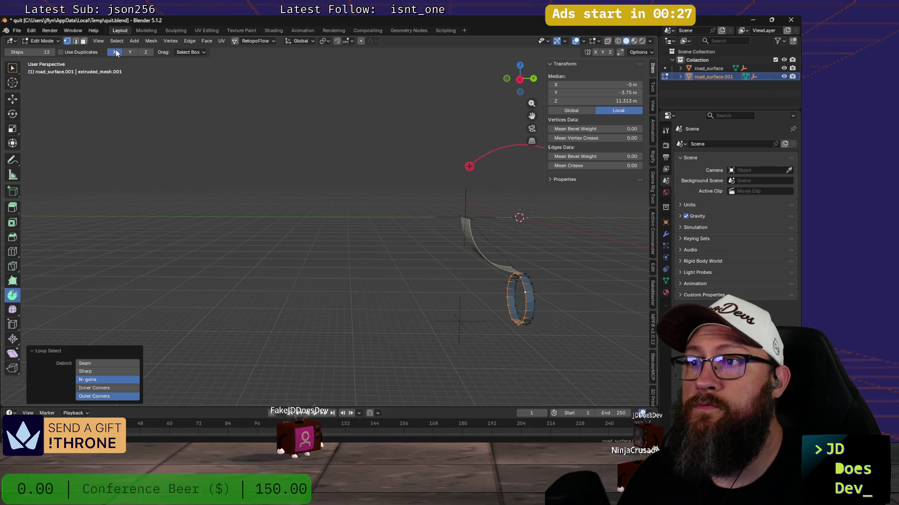
- Spin the ring -90° in 12 steps into a curved tube, inspect it and return to Object Mode
{"action": "mouse_move", "coordinate": [339, 267]}
{"action": "middle_mouse_down"}
{"action": "mouse_move", "coordinate": [353, 247]}
{"action": "mouse_move", "coordinate": [267, 255]}
{"action": "middle_mouse_up"}
{"action": "mouse_move", "coordinate": [325, 175]}
{"action": "left_mouse_down"}
{"action": "mouse_move", "coordinate": [369, 155]}
{"action": "mouse_move", "coordinate": [434, 176]}
{"action": "left_mouse_up"}
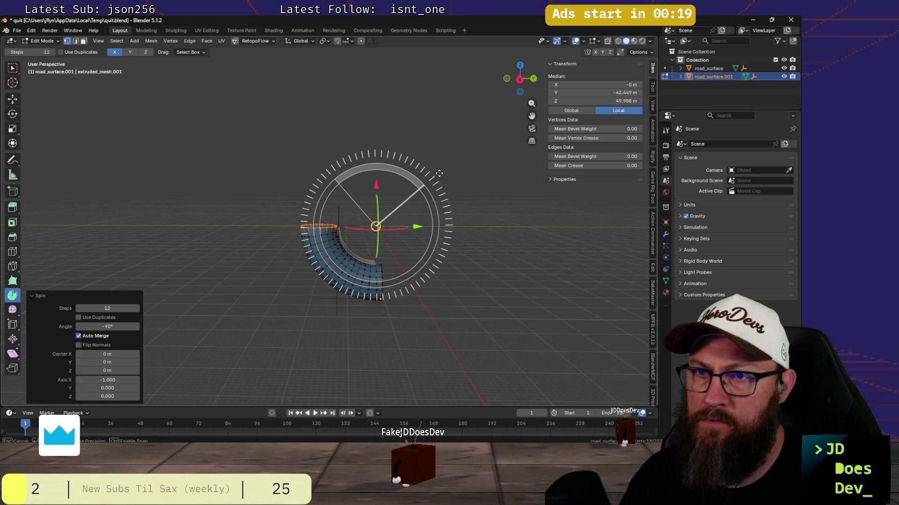
{"action": "middle_click_drag", "start_coordinate": [438, 173], "coordinate": [313, 262]}
{"action": "scroll", "coordinate": [313, 263], "scroll_direction": "up", "scroll_amount": 3}
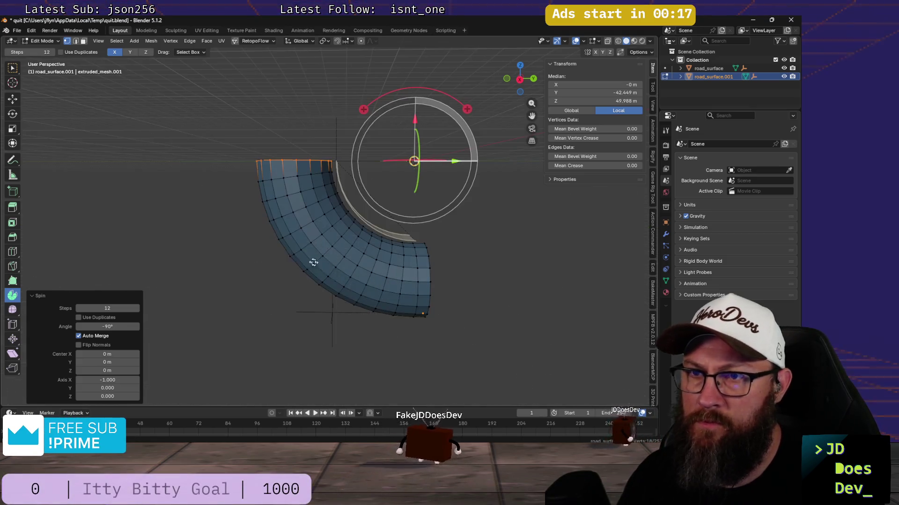
{"action": "mouse_move", "coordinate": [227, 235]}
{"action": "middle_mouse_down"}
{"action": "mouse_move", "coordinate": [333, 257]}
{"action": "mouse_move", "coordinate": [233, 230]}
{"action": "mouse_move", "coordinate": [333, 258]}
{"action": "mouse_move", "coordinate": [142, 225]}
{"action": "middle_mouse_up"}
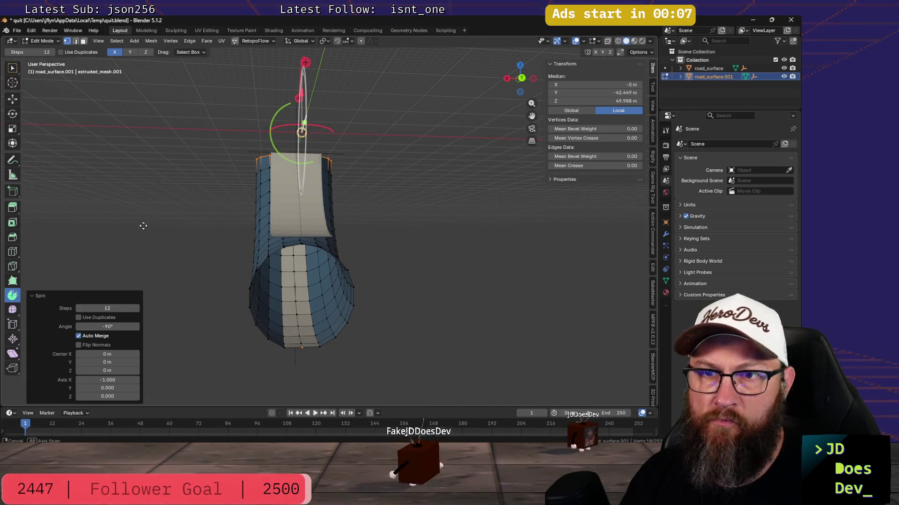
{"action": "mouse_move", "coordinate": [143, 225]}
{"action": "middle_mouse_down"}
{"action": "mouse_move", "coordinate": [256, 235]}
{"action": "mouse_move", "coordinate": [320, 255]}
{"action": "mouse_move", "coordinate": [148, 243]}
{"action": "mouse_move", "coordinate": [256, 259]}
{"action": "mouse_move", "coordinate": [358, 241]}
{"action": "mouse_move", "coordinate": [223, 227]}
{"action": "middle_mouse_up"}
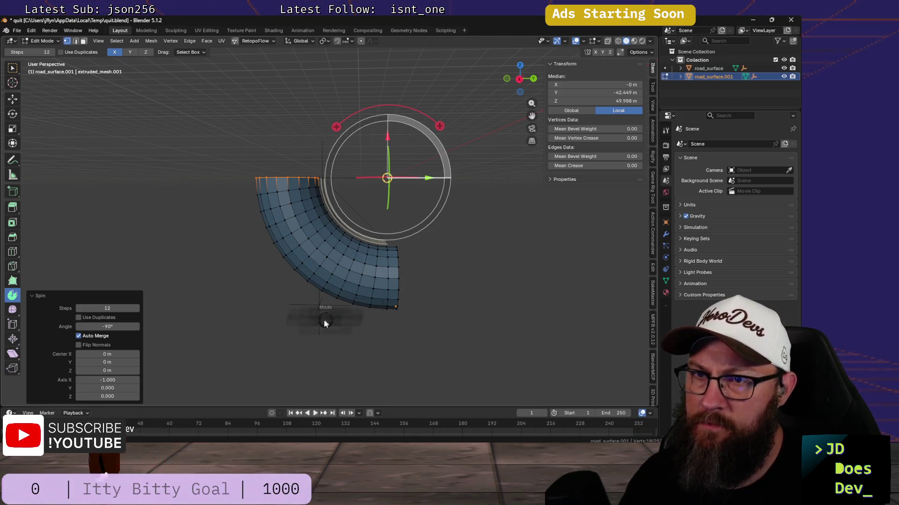
{"action": "left_click", "coordinate": [258, 324]}
- Delete the old thin road_surface arc together with its socket_out empty
{"action": "key", "text": "a"}
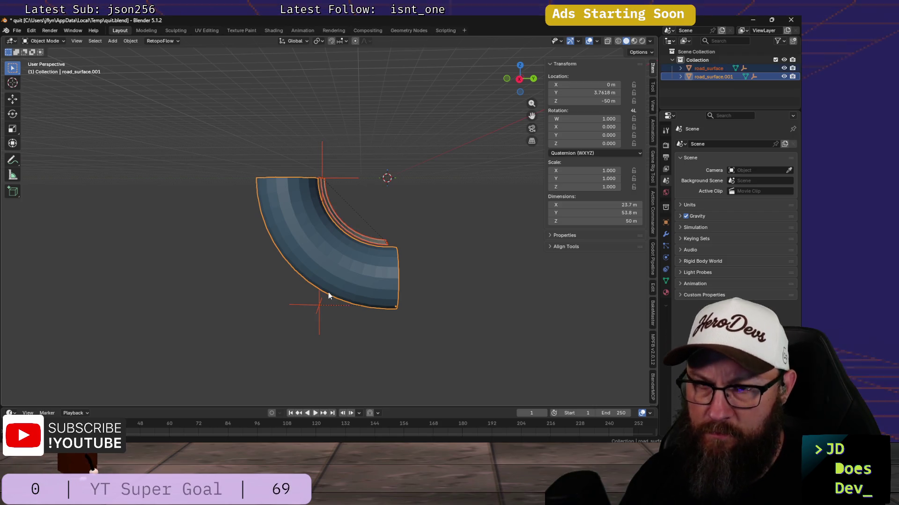
{"action": "left_click", "coordinate": [259, 315]}
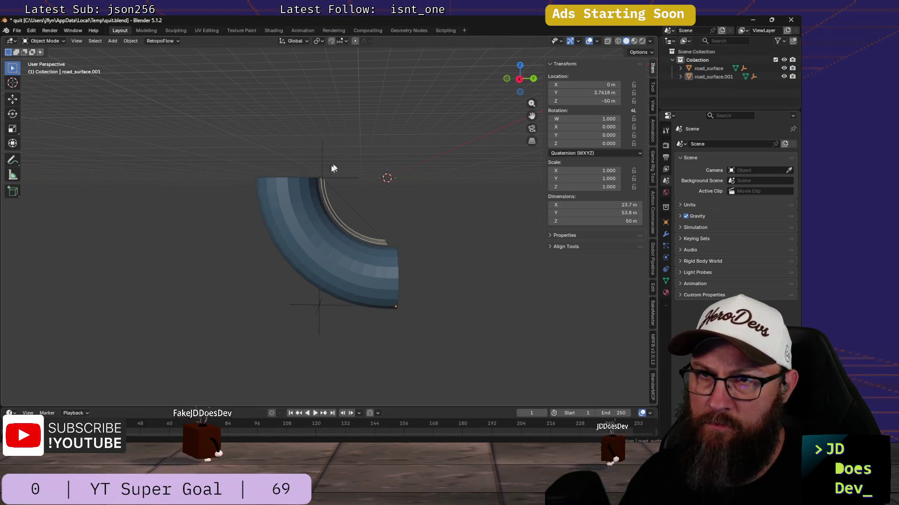
{"action": "left_click", "coordinate": [334, 178]}
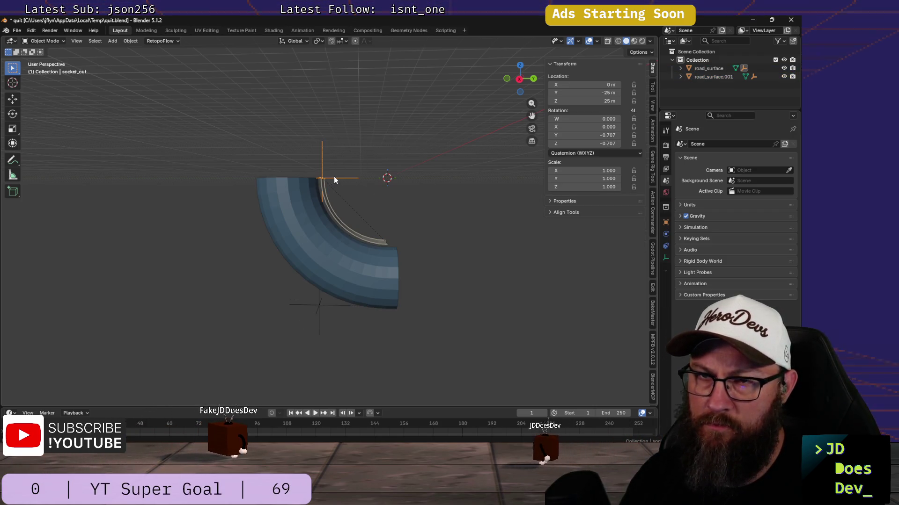
{"action": "left_click", "coordinate": [337, 220]}
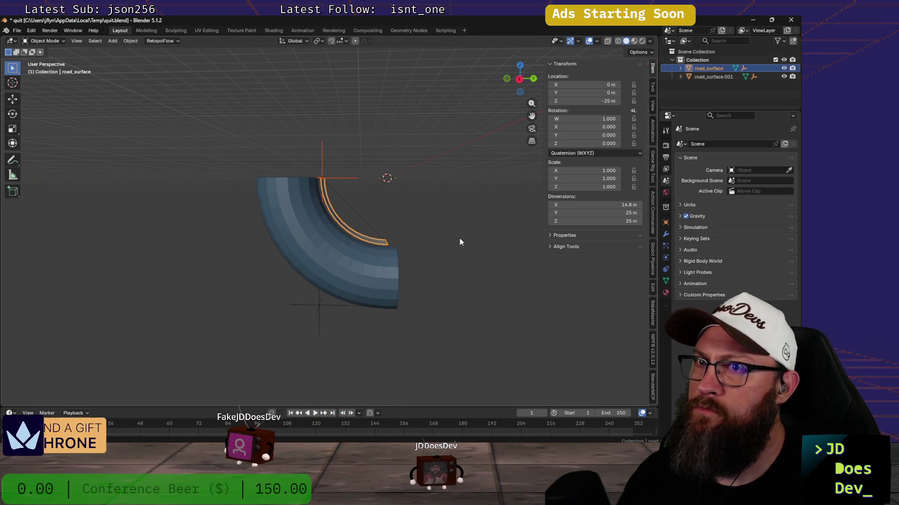
{"action": "key", "text": "x"}
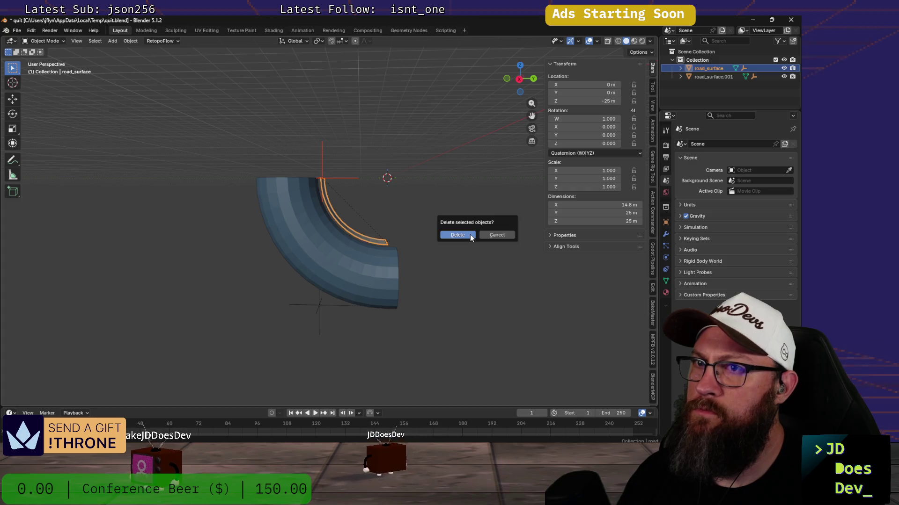
{"action": "left_click", "coordinate": [463, 238]}
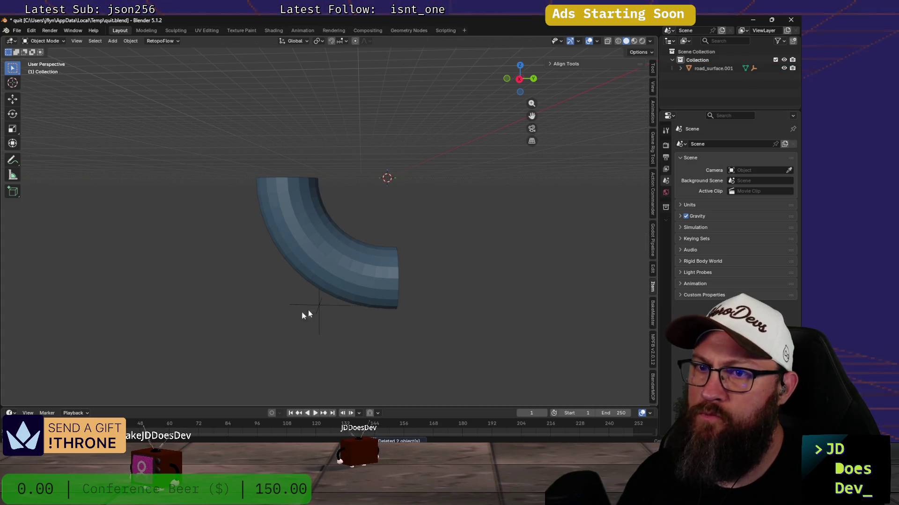
- Compare road_surface and road_surface.001 in the viewport and Outliner, ending in Top view
{"action": "left_click", "coordinate": [344, 259]}
{"action": "left_click", "coordinate": [320, 306]}
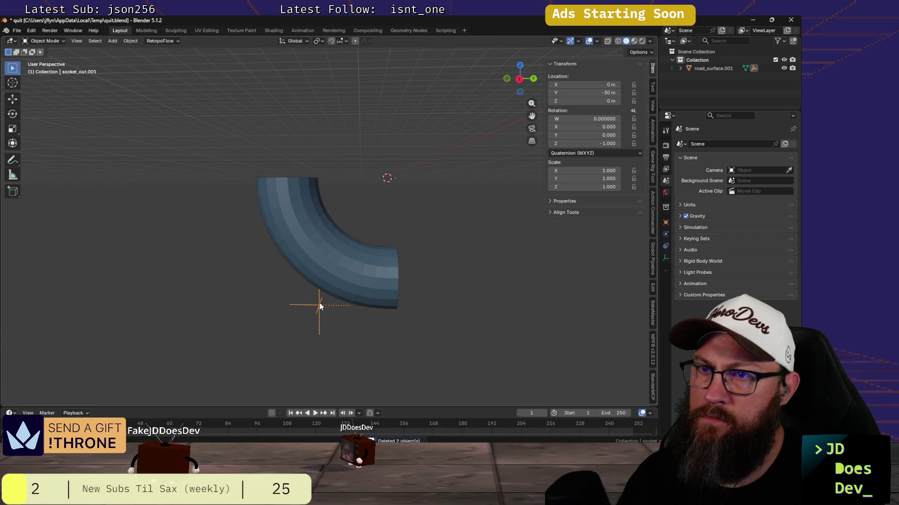
{"action": "mouse_move", "coordinate": [249, 266]}
{"action": "middle_mouse_down"}
{"action": "mouse_move", "coordinate": [360, 283]}
{"action": "mouse_move", "coordinate": [280, 280]}
{"action": "middle_mouse_up"}
{"action": "left_click", "coordinate": [279, 273]}
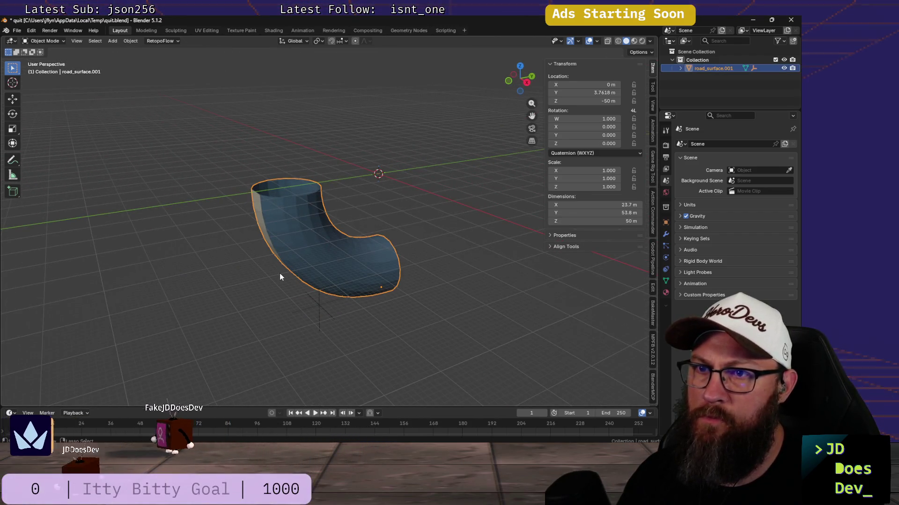
{"action": "left_click", "coordinate": [279, 274]}
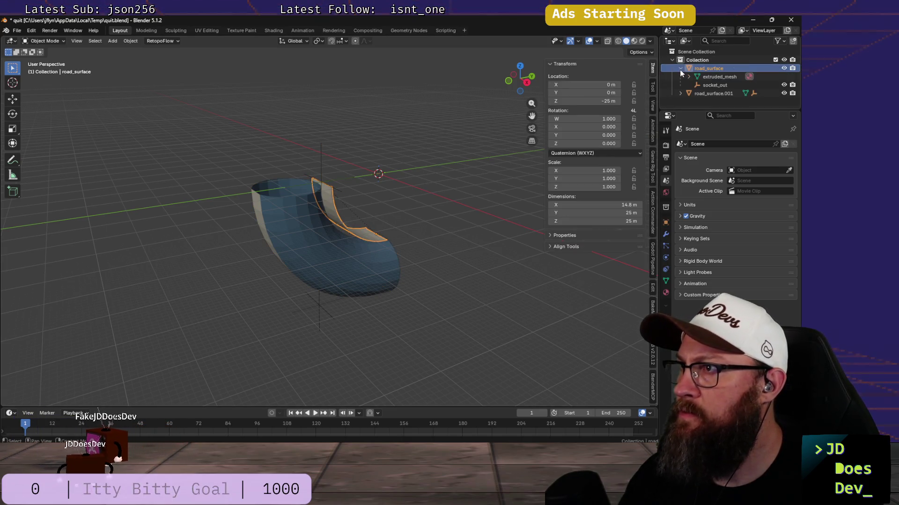
{"action": "left_click", "coordinate": [689, 76]}
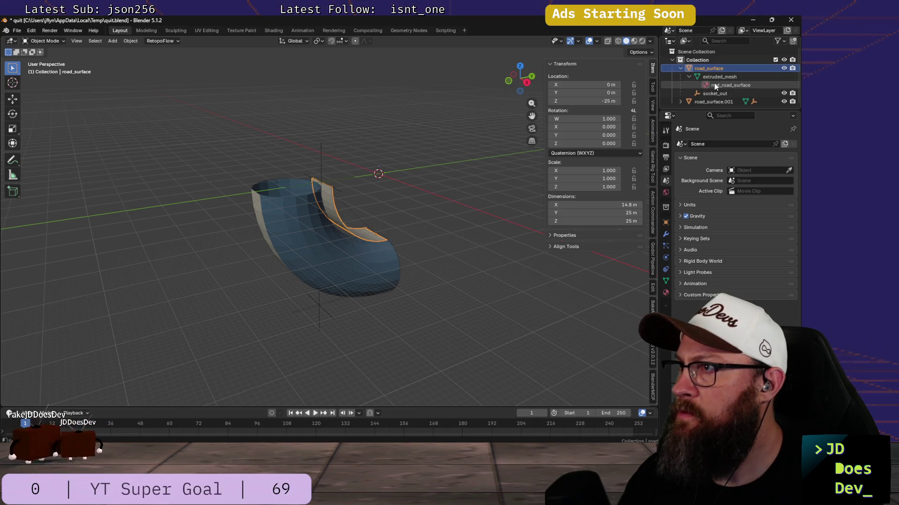
{"action": "left_click", "coordinate": [689, 77]}
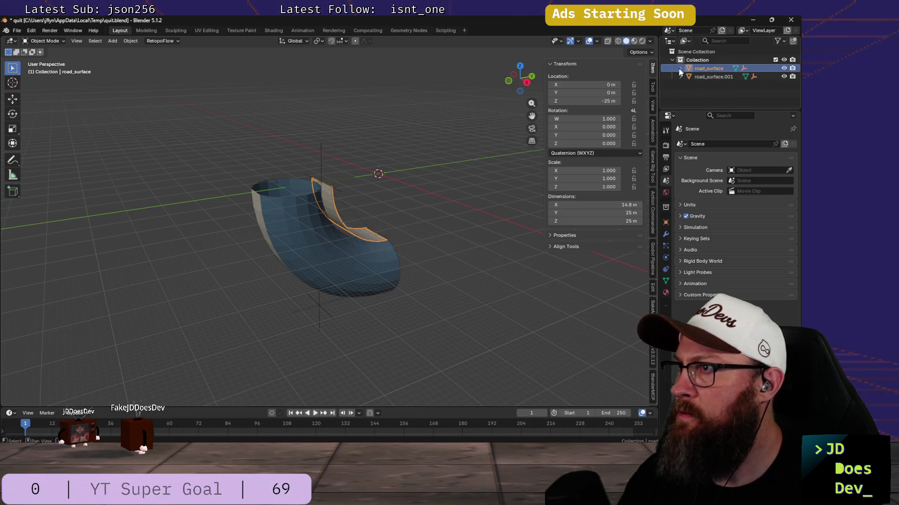
{"action": "middle_click_drag", "start_coordinate": [364, 226], "coordinate": [350, 212]}
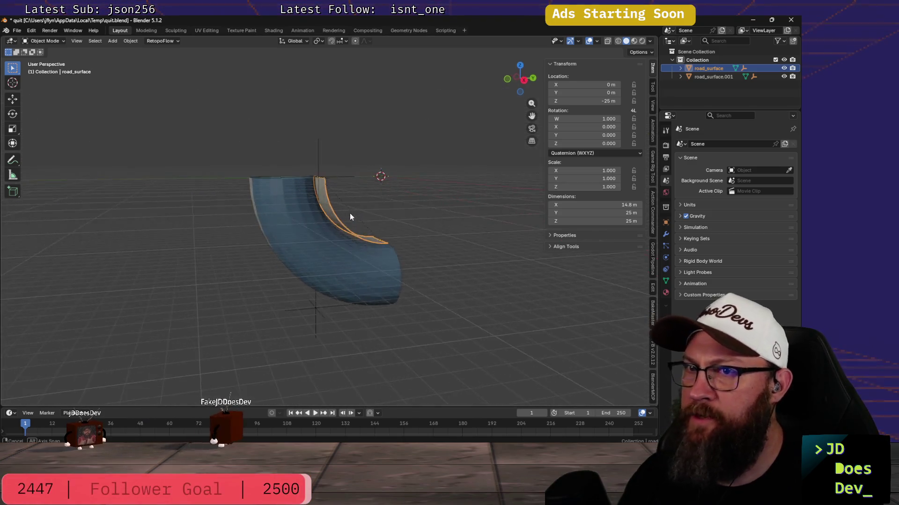
{"action": "key", "text": "KP_7"}
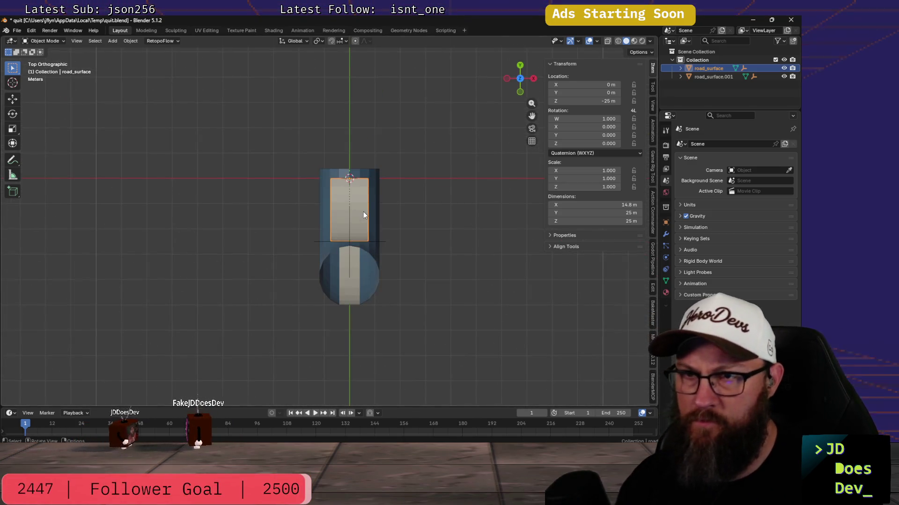
- From Right view, select the curved road_surface.001 tube and enter Edit Mode
{"action": "key", "text": "KP_3"}
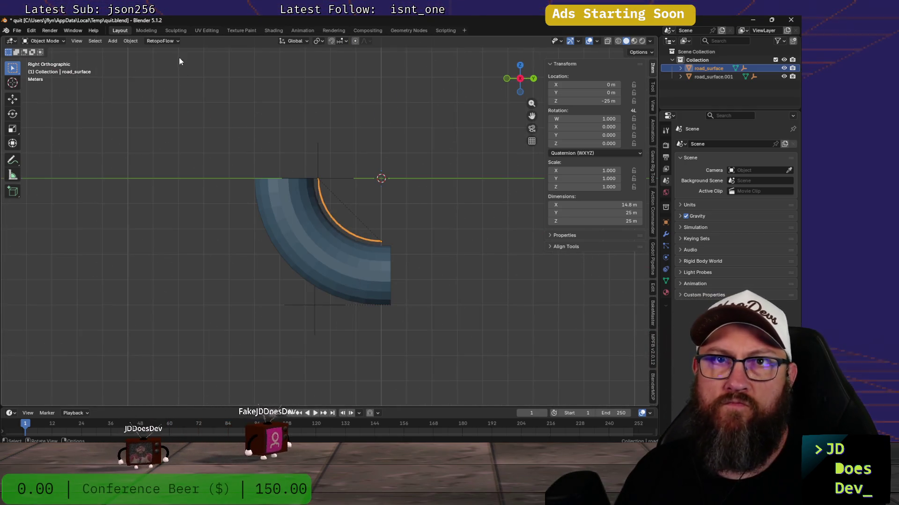
{"action": "left_click", "coordinate": [112, 41]}
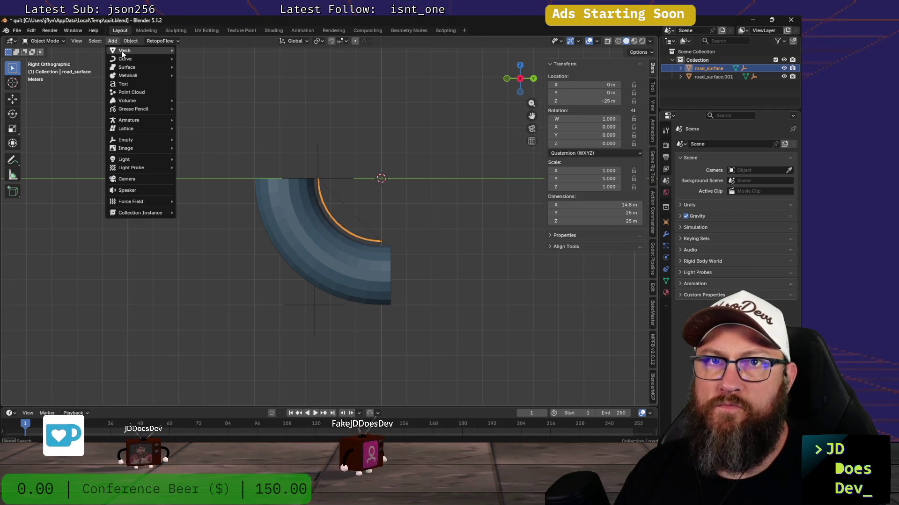
{"action": "mouse_move", "coordinate": [126, 59]}
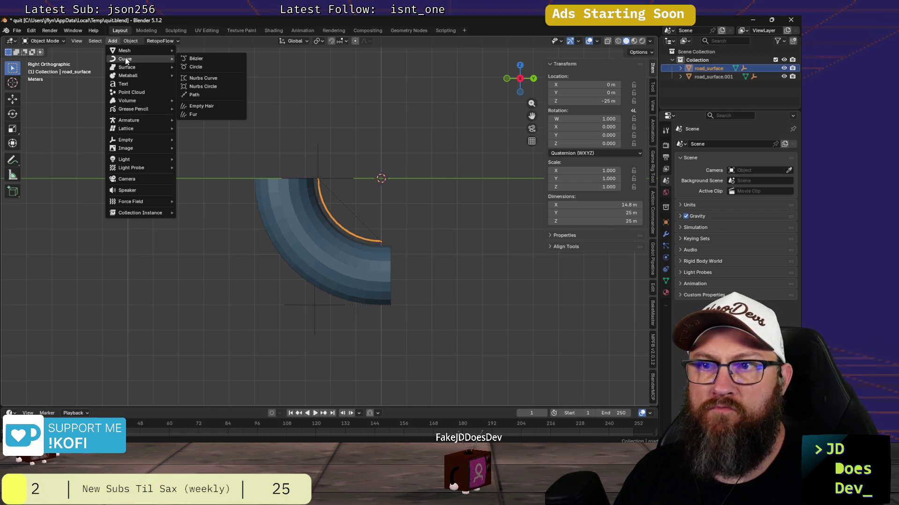
{"action": "left_click", "coordinate": [343, 267]}
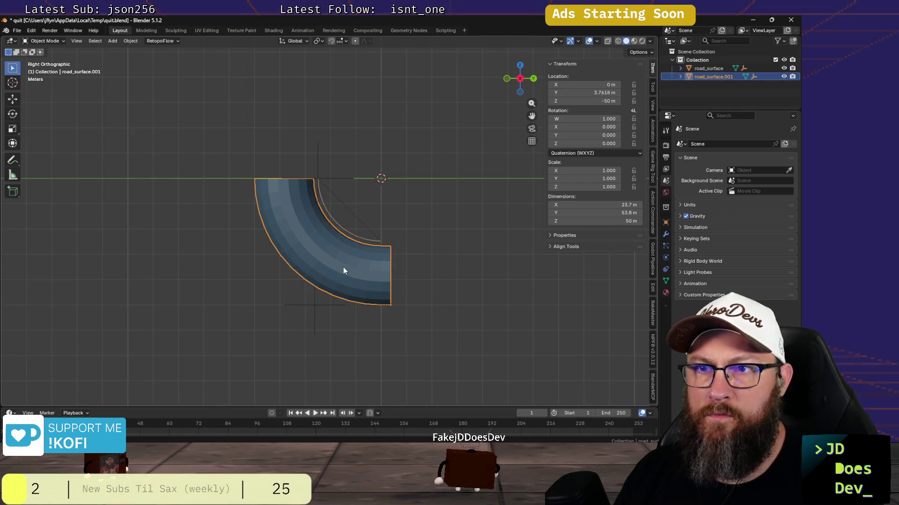
{"action": "key", "text": "ctrl+Tab"}
{"action": "left_click", "coordinate": [419, 265]}
- Delete the vertices of the edge loop at the tube's end
{"action": "right_click", "coordinate": [396, 247]}
{"action": "key", "text": "Escape"}
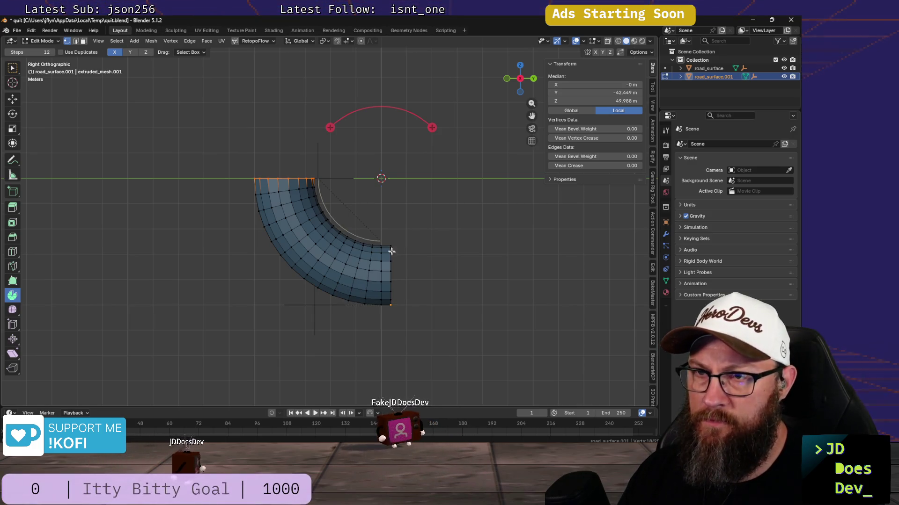
{"action": "left_click", "coordinate": [392, 252], "text": "alt"}
{"action": "key", "text": "x"}
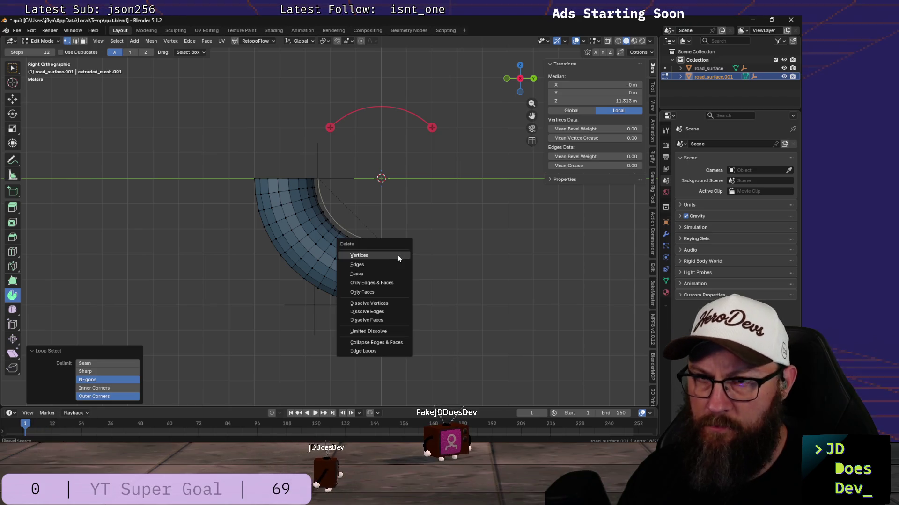
{"action": "left_click", "coordinate": [390, 255]}
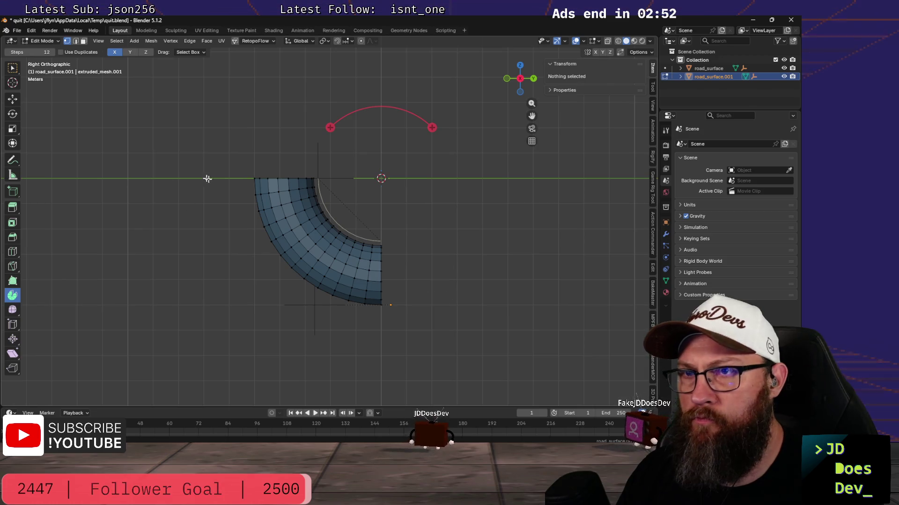
- Move the whole tube mesh up 50 m along Z and return to Object Mode
{"action": "key", "text": "a"}
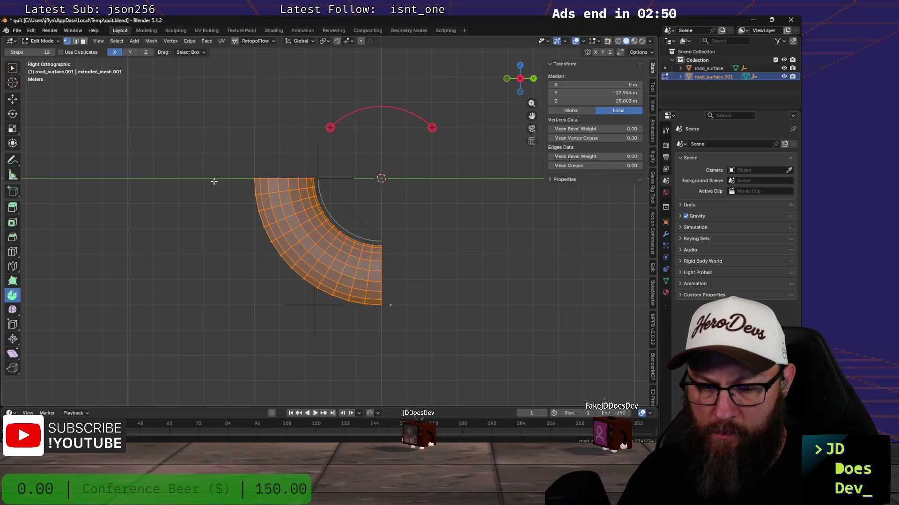
{"action": "key", "text": "g"}
{"action": "key", "text": "z"}
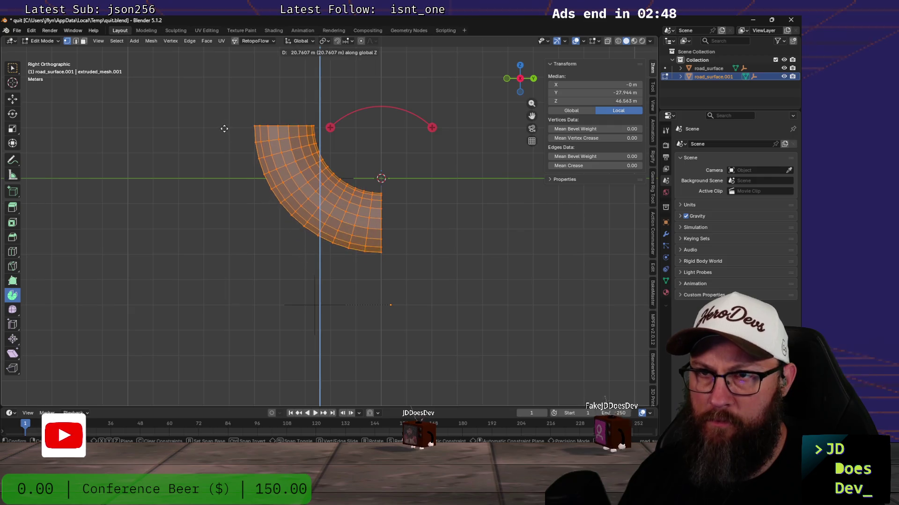
{"action": "left_click", "coordinate": [236, 399]}
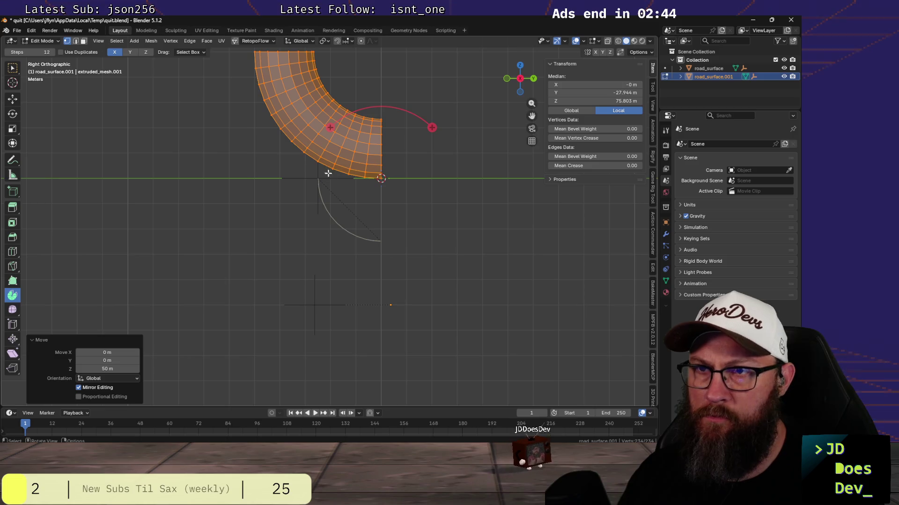
{"action": "key", "text": "ctrl+Tab"}
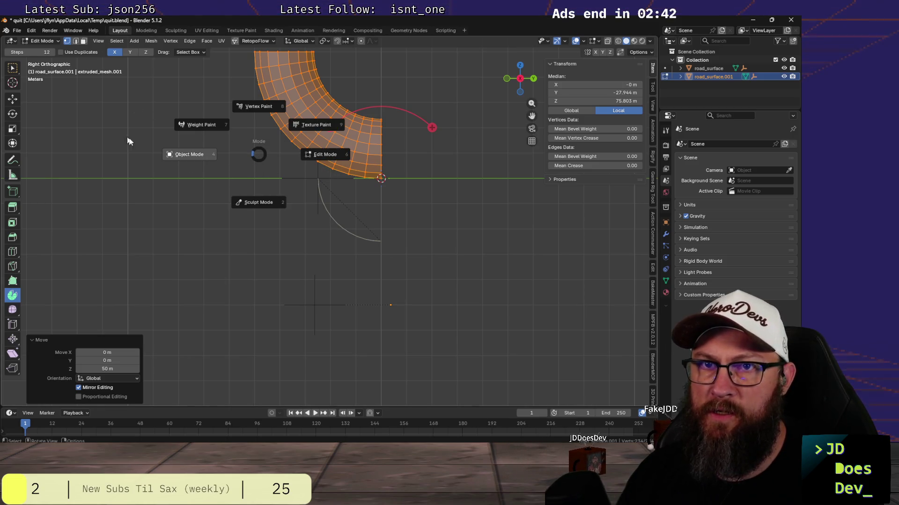
{"action": "left_click", "coordinate": [190, 153]}
{"action": "left_click", "coordinate": [131, 41]}
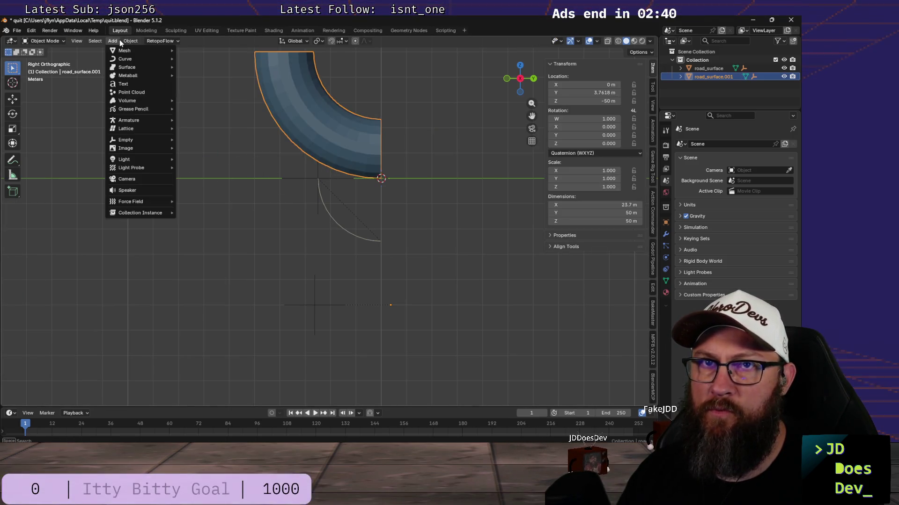
{"action": "mouse_move", "coordinate": [144, 59]}
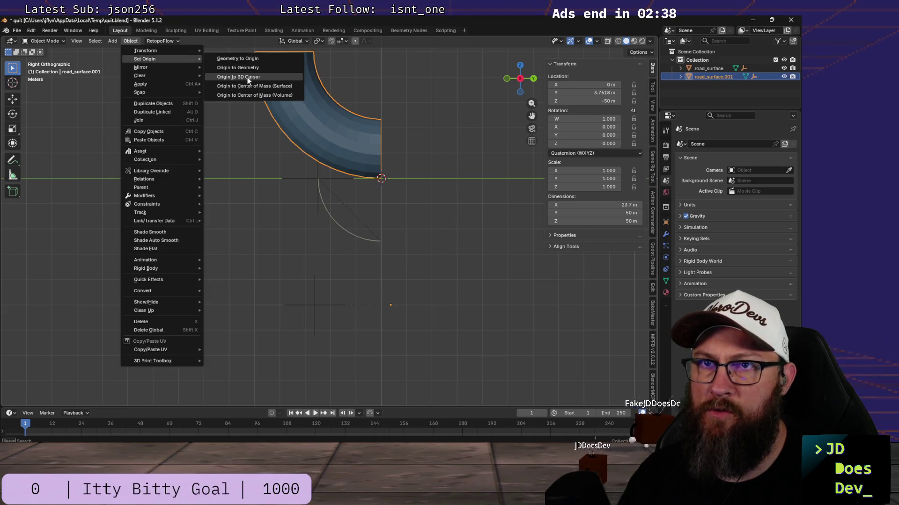
- Set the tube's origin to the 3D cursor and move the socket_out empty to the tube's upper end
{"action": "left_click", "coordinate": [247, 77]}
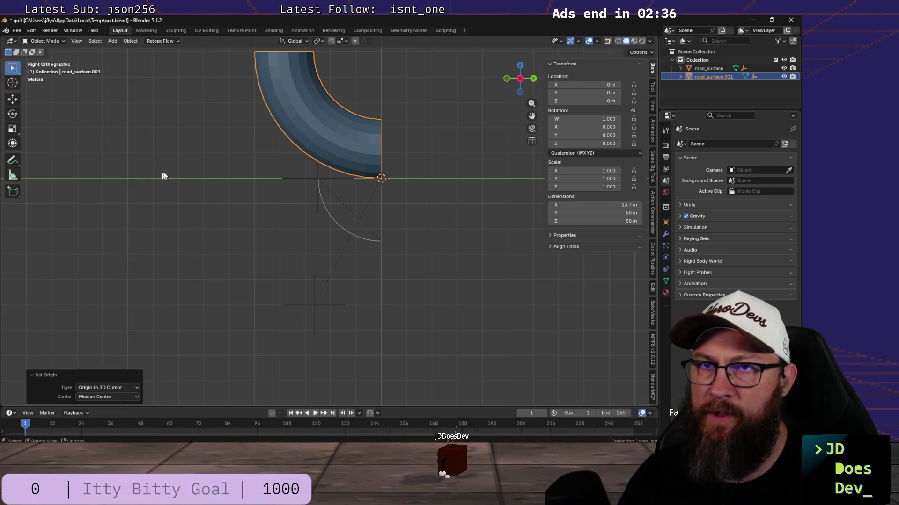
{"action": "scroll", "coordinate": [182, 165], "scroll_direction": "down", "scroll_amount": 2}
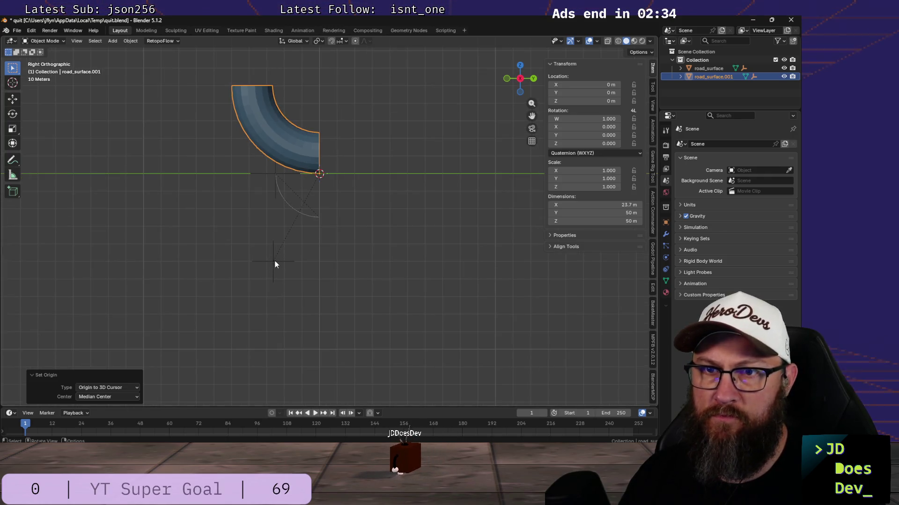
{"action": "left_click", "coordinate": [273, 262]}
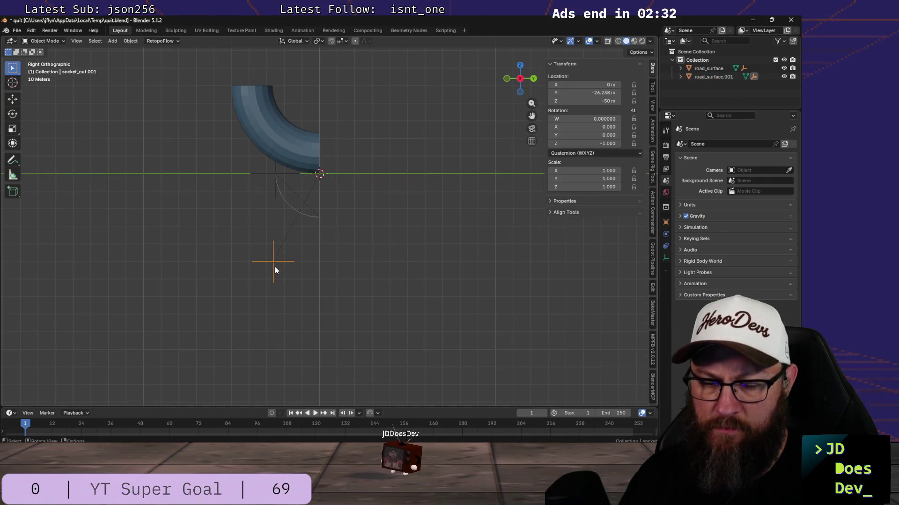
{"action": "key", "text": "g"}
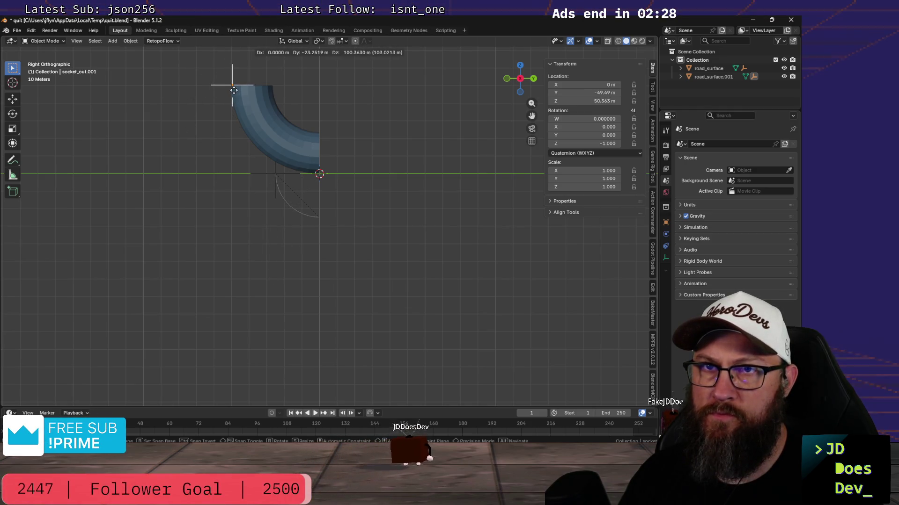
{"action": "left_click", "coordinate": [234, 90]}
- Orbit to check the empty's placement, then return to Right view
{"action": "mouse_move", "coordinate": [234, 90]}
{"action": "middle_mouse_down"}
{"action": "mouse_move", "coordinate": [285, 153]}
{"action": "mouse_move", "coordinate": [195, 132]}
{"action": "middle_mouse_up"}
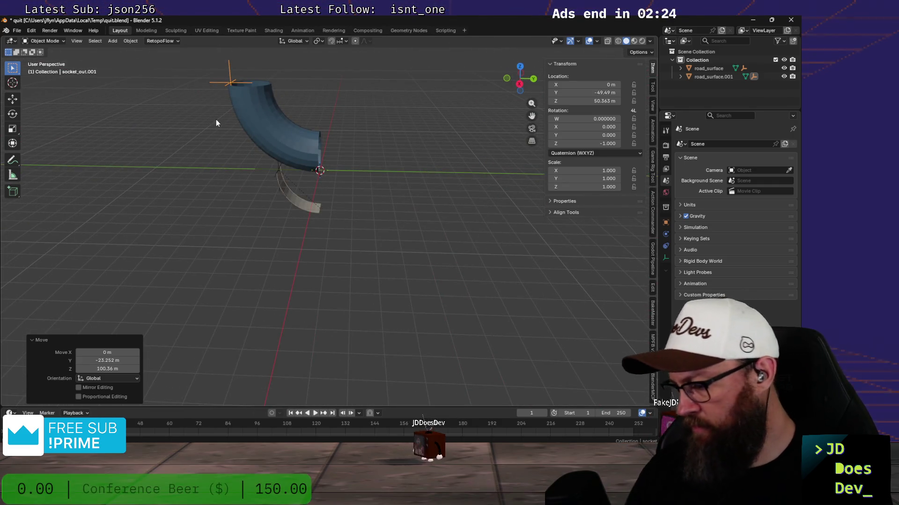
{"action": "key", "text": "KP_1"}
{"action": "key", "text": "KP_3"}
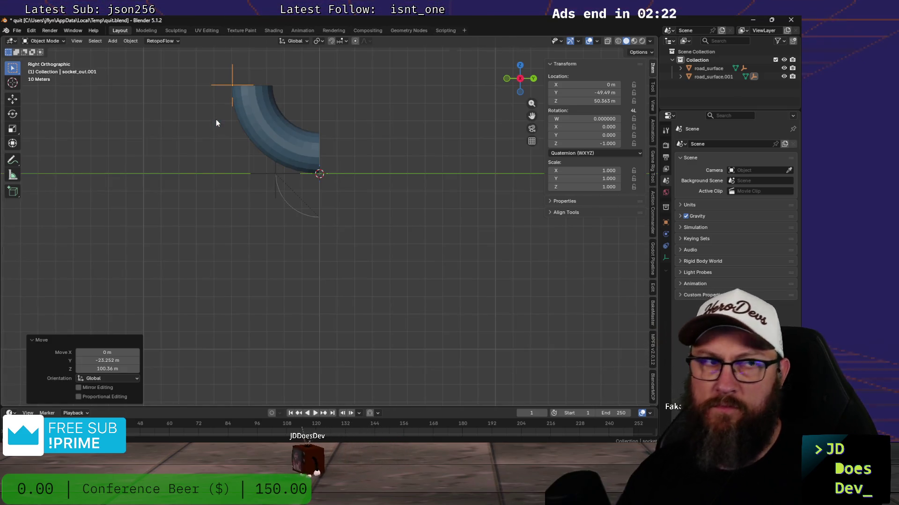